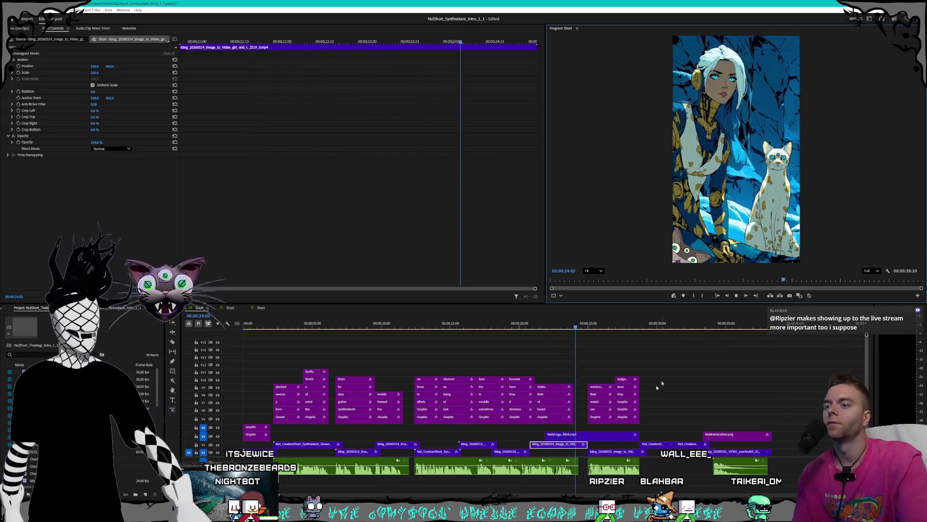
Speed the V1 clip up to 170% via Speed/Duration and play it back to check.
right_click(507, 453)
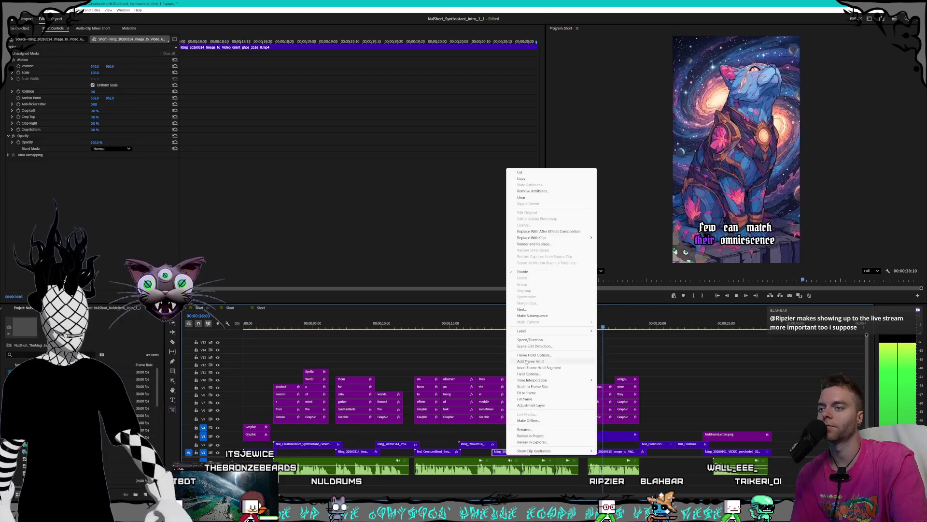
click(539, 343)
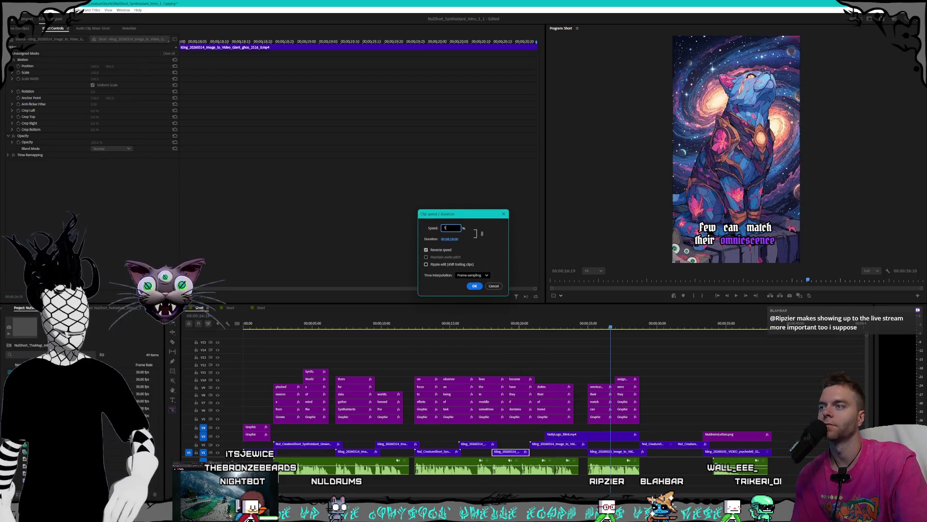
key(Return)
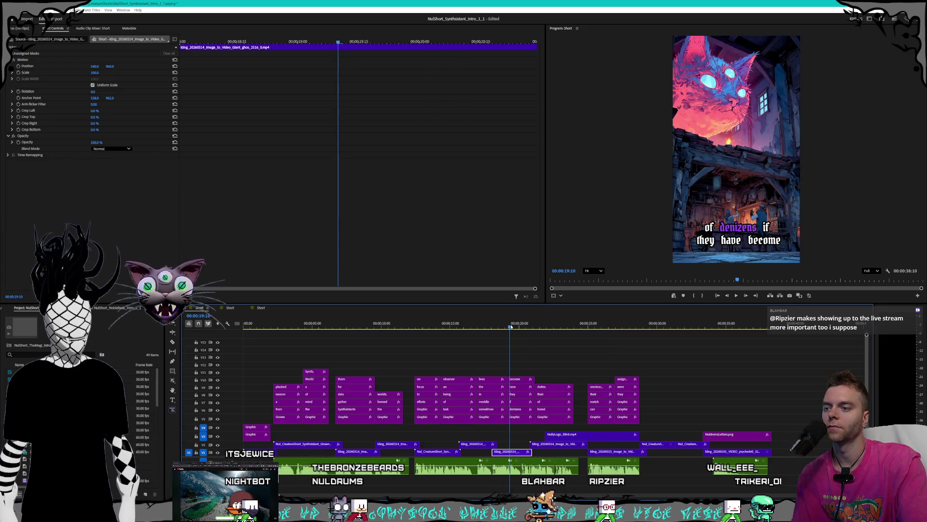
key(Left)
key(Left)
key(Left)
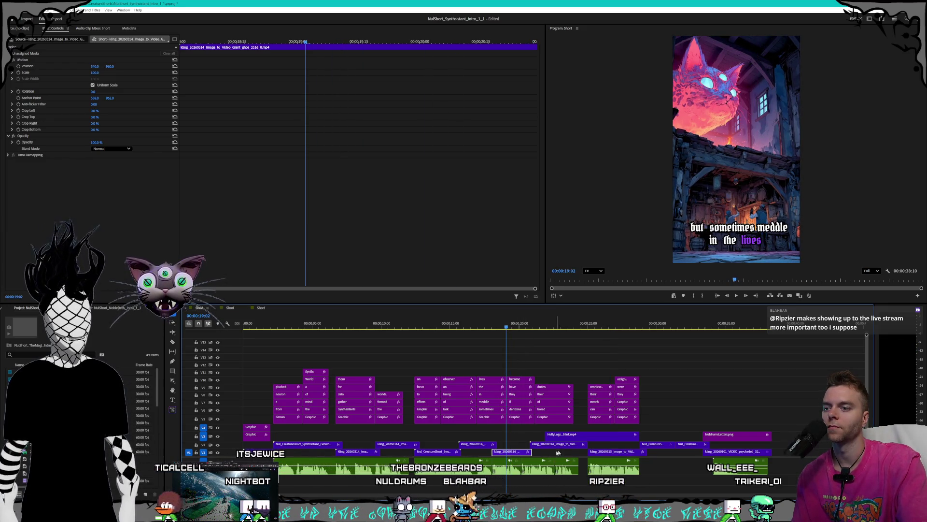
click(736, 295)
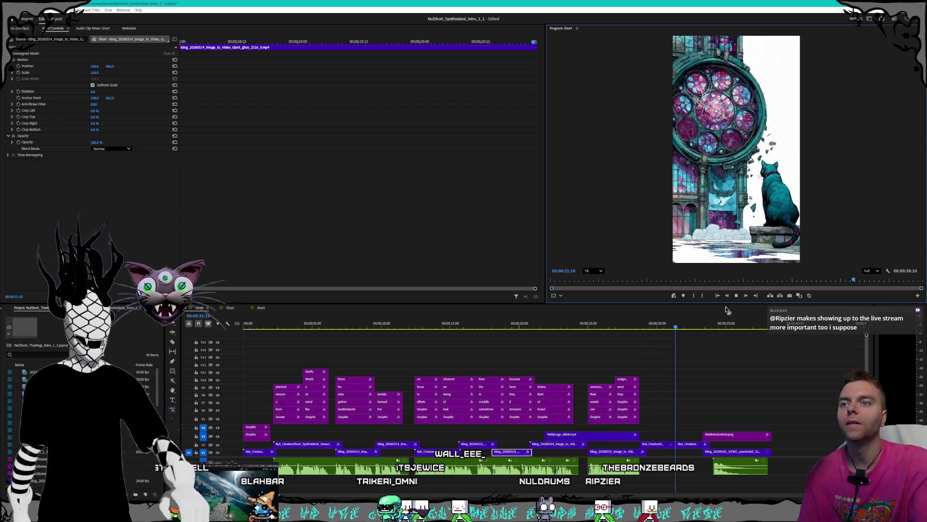
click(737, 295)
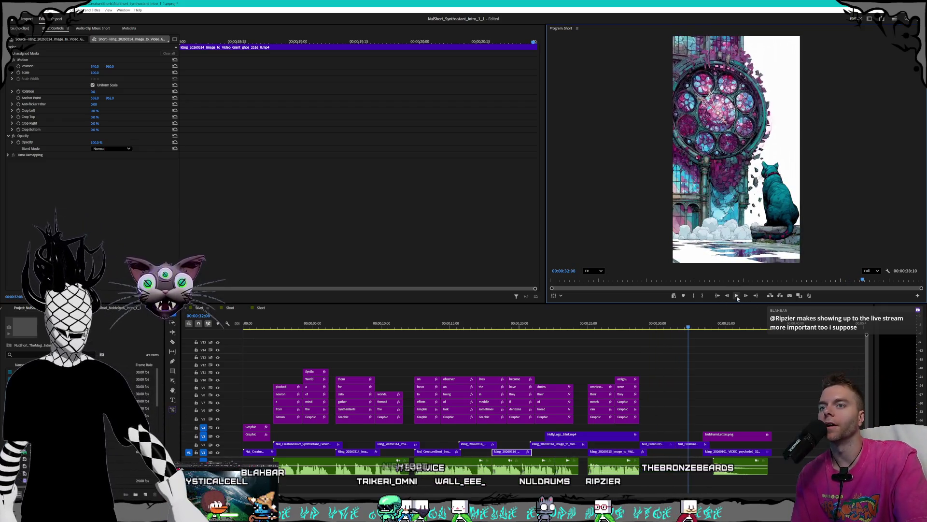
Rewind the Noble Reds intro sequence, then bring Kling AI forward and play the red smoke preview.
click(229, 307)
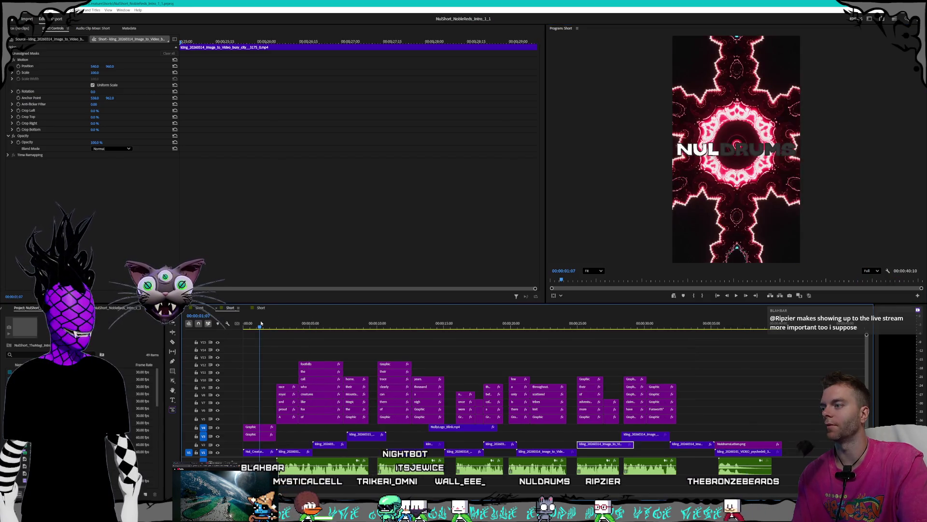
key(Home)
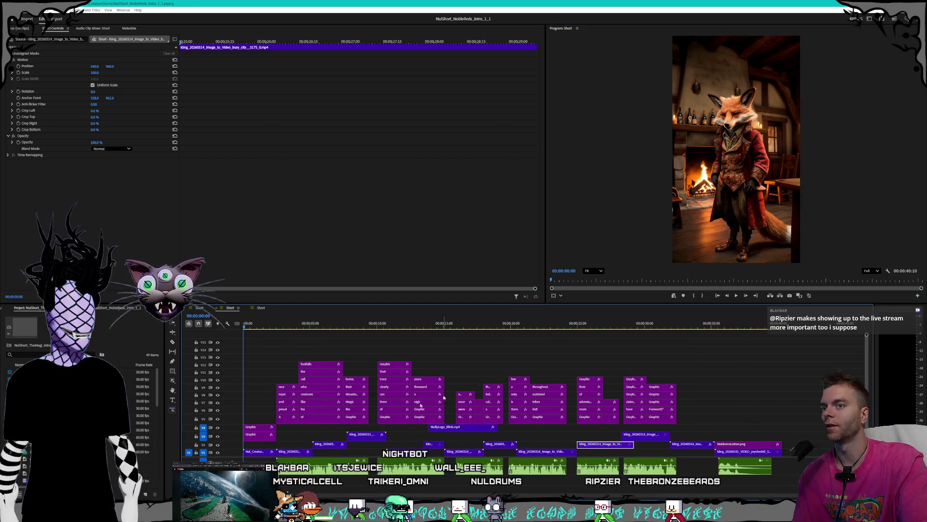
key(alt+Tab)
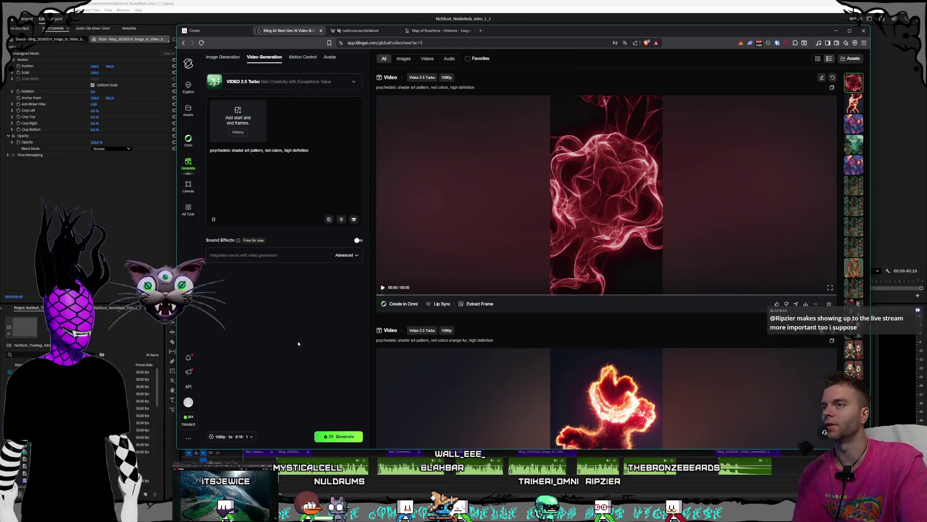
click(383, 288)
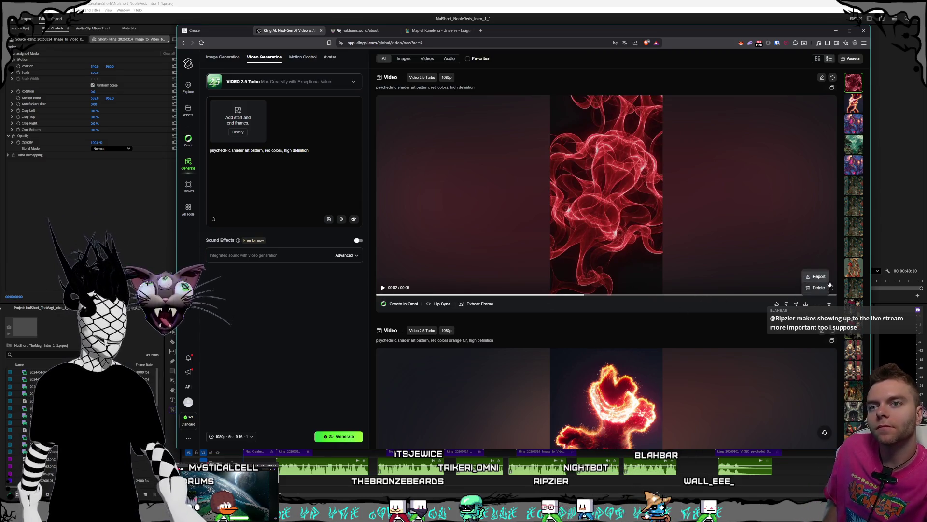
Back out of an accidental delete prompt and view the red smoke video full screen.
click(828, 289)
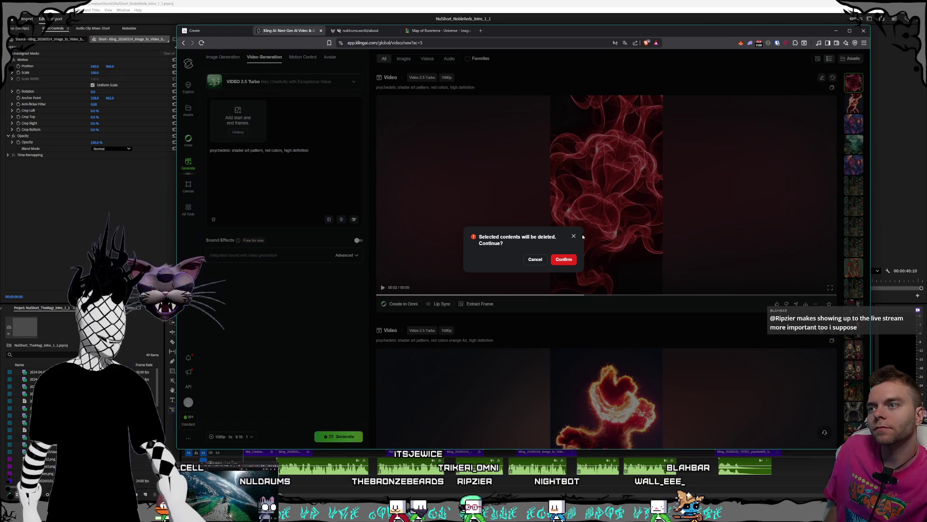
click(535, 259)
click(830, 290)
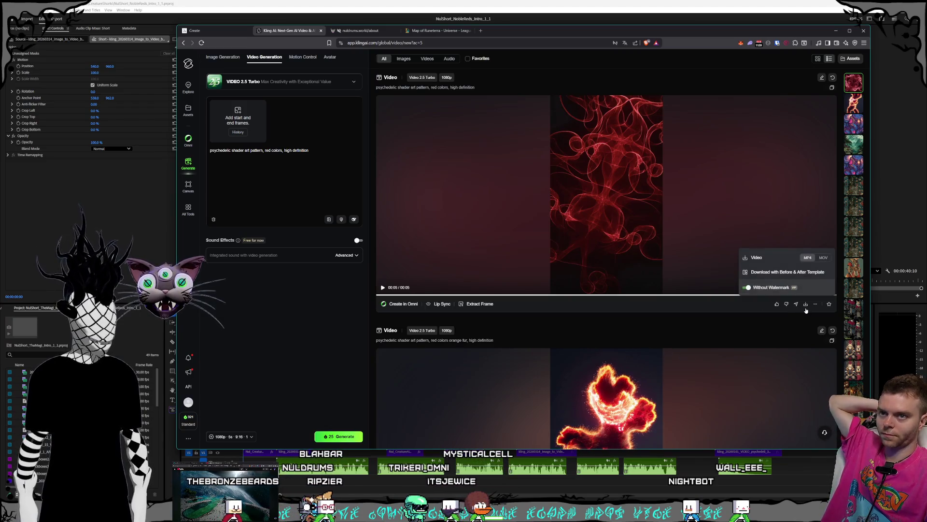
Download the red smoke video into the Noble Reds folder and return to Premiere Pro.
click(805, 305)
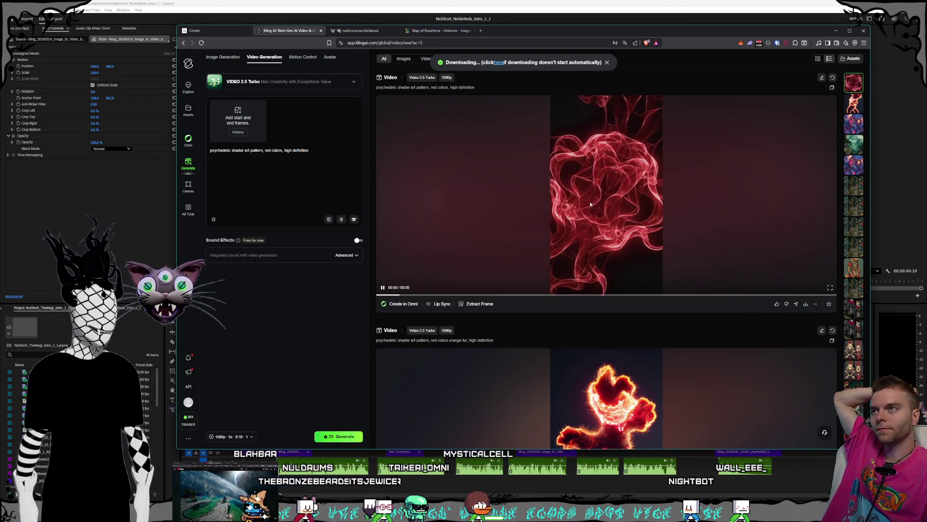
drag(398, 32, 485, 58)
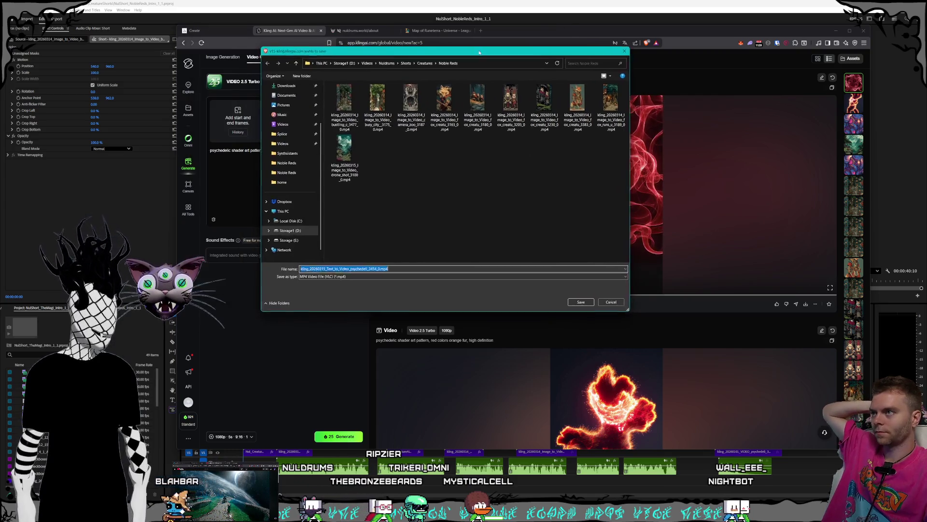
click(585, 305)
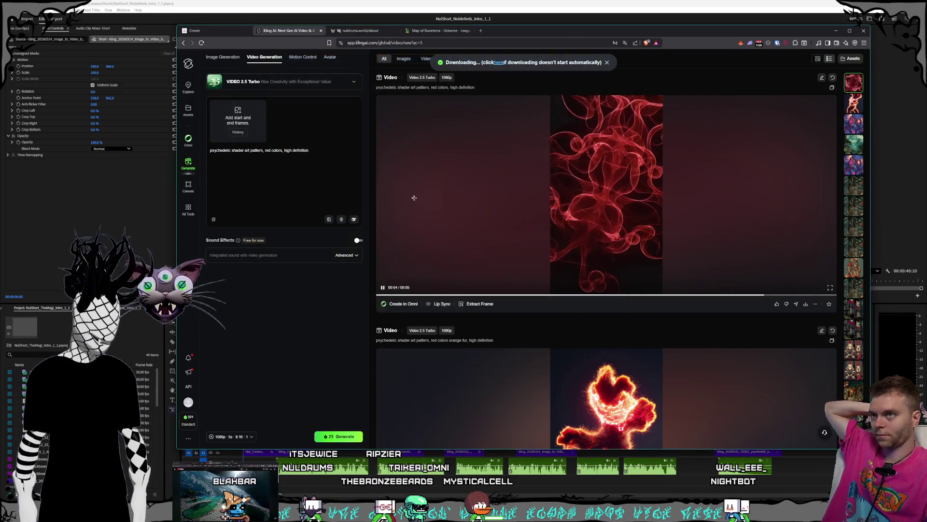
key(alt+Tab)
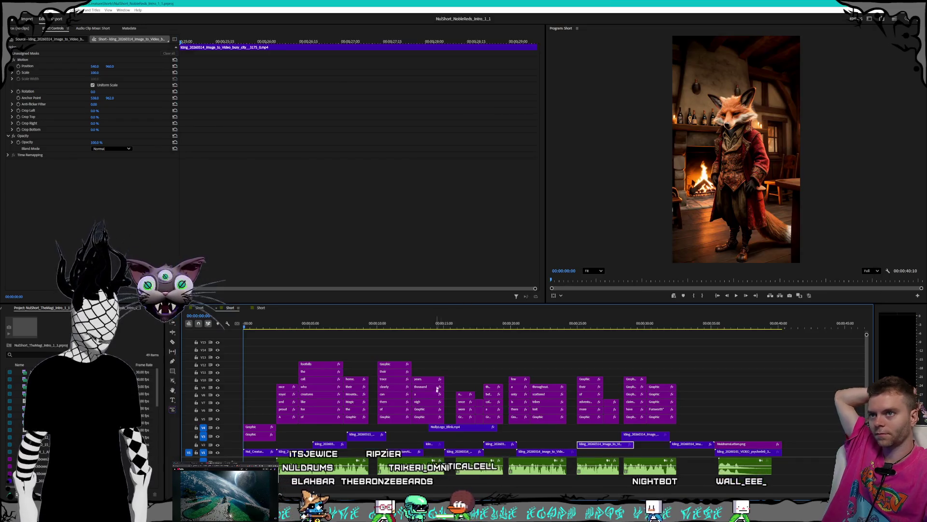
Drag the red smoke MP4 from the Noble Reds folder onto V1 after the last clip.
key(alt+Tab)
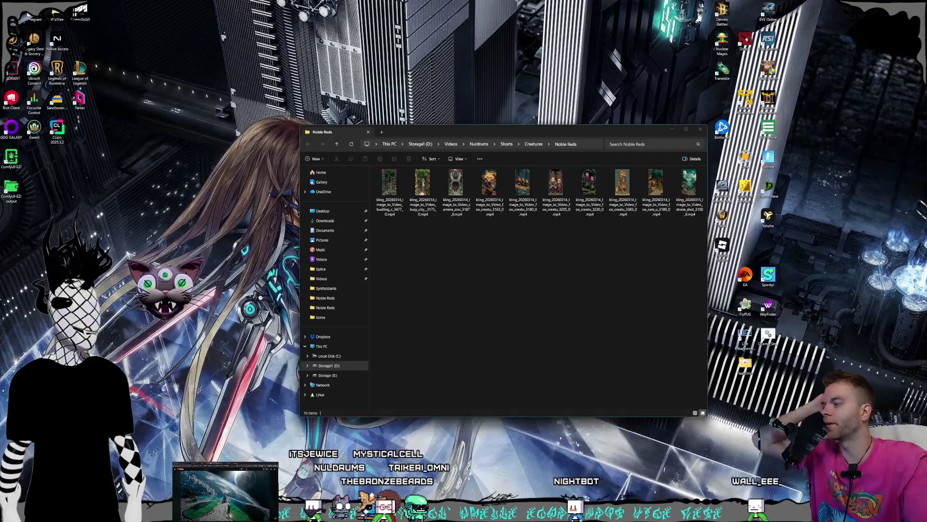
mouse_move(389, 242)
mouse_down()
mouse_move(772, 455)
mouse_move(733, 454)
mouse_up()
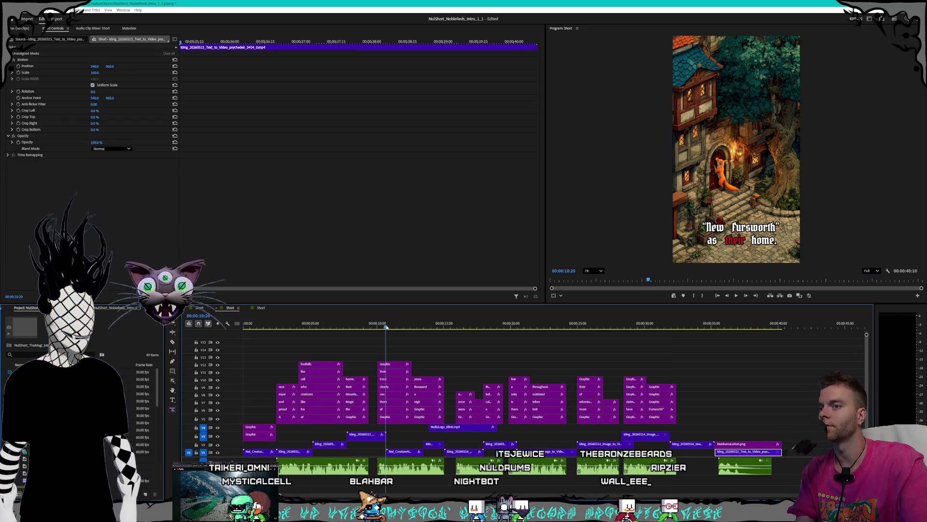
drag(270, 327, 245, 325)
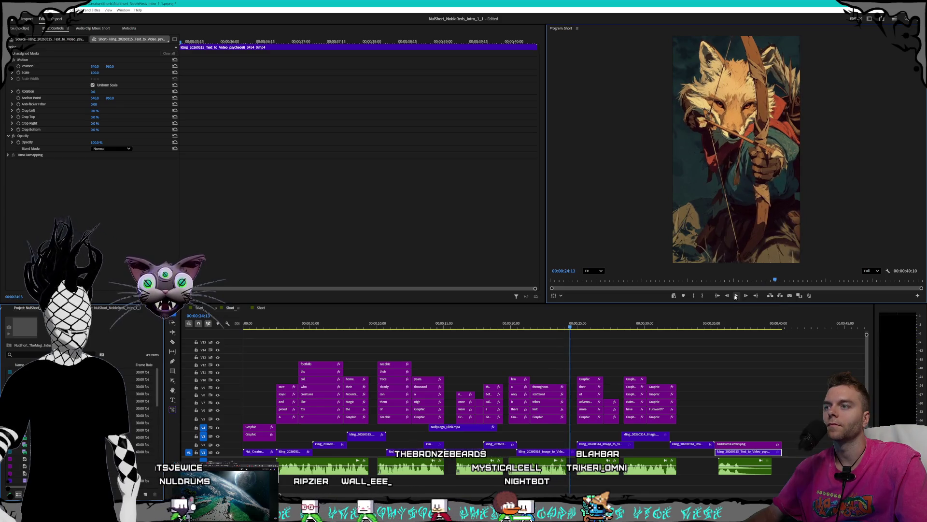
click(404, 451)
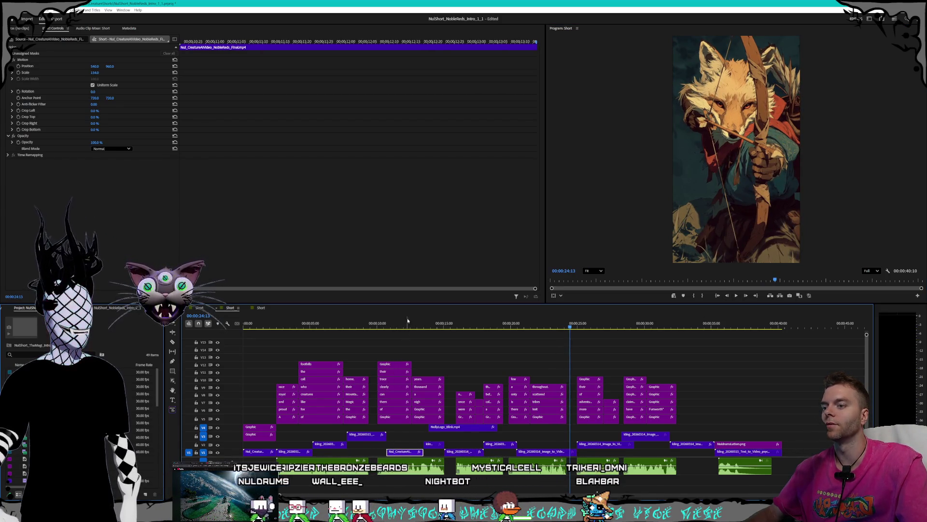
mouse_move(396, 324)
mouse_down()
mouse_move(428, 323)
mouse_move(412, 325)
mouse_up()
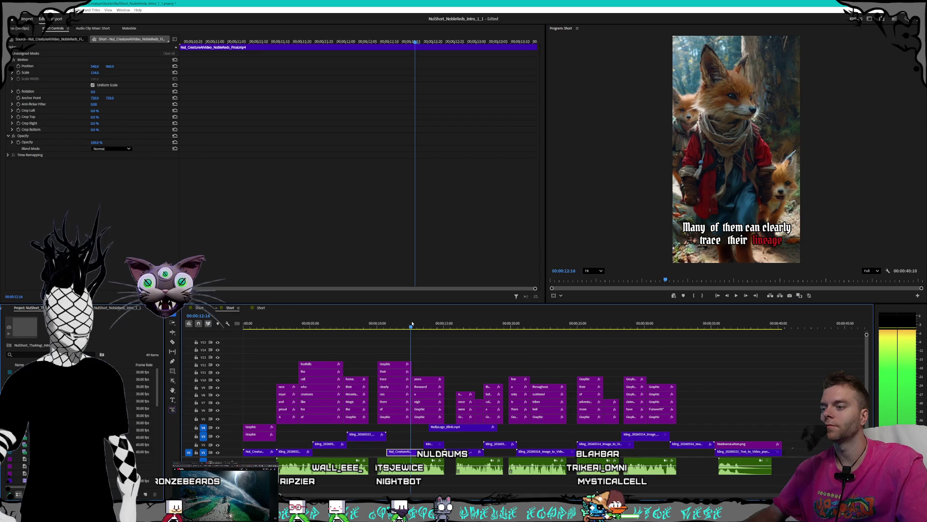
drag(382, 323, 388, 319)
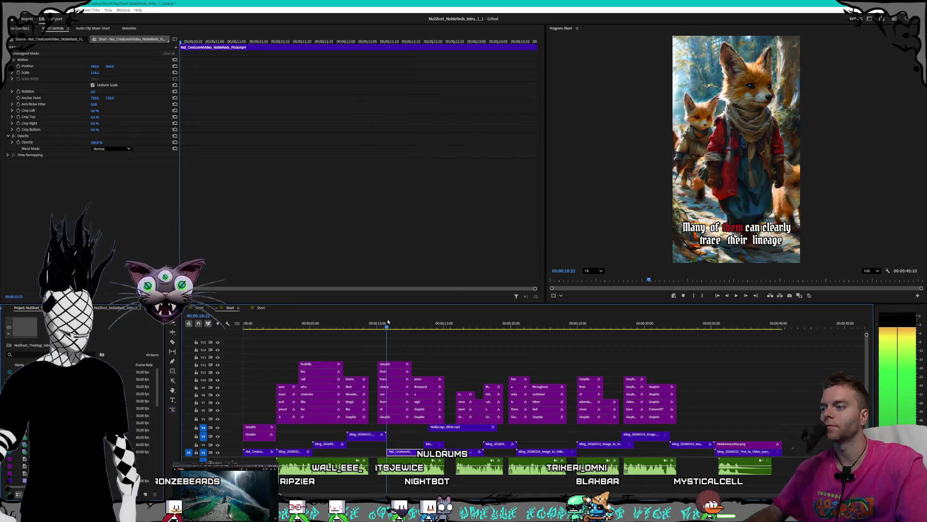
click(737, 296)
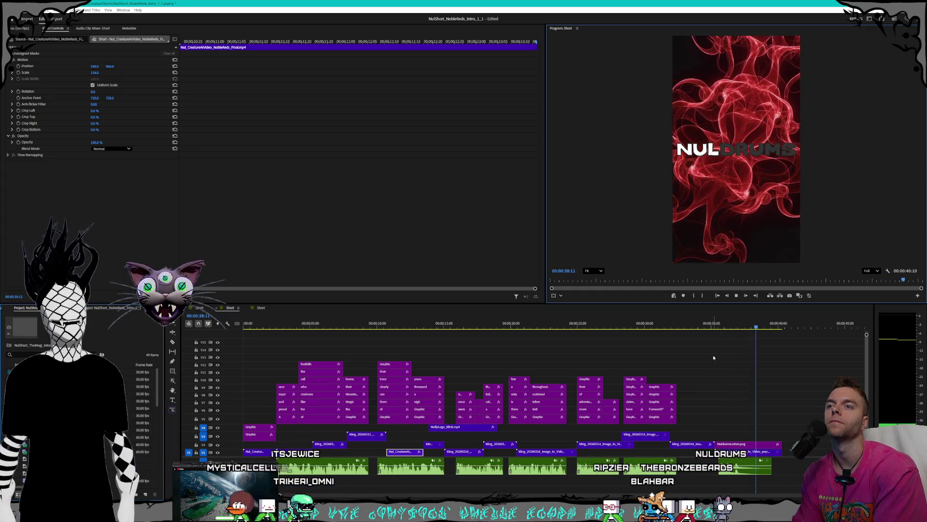
click(733, 295)
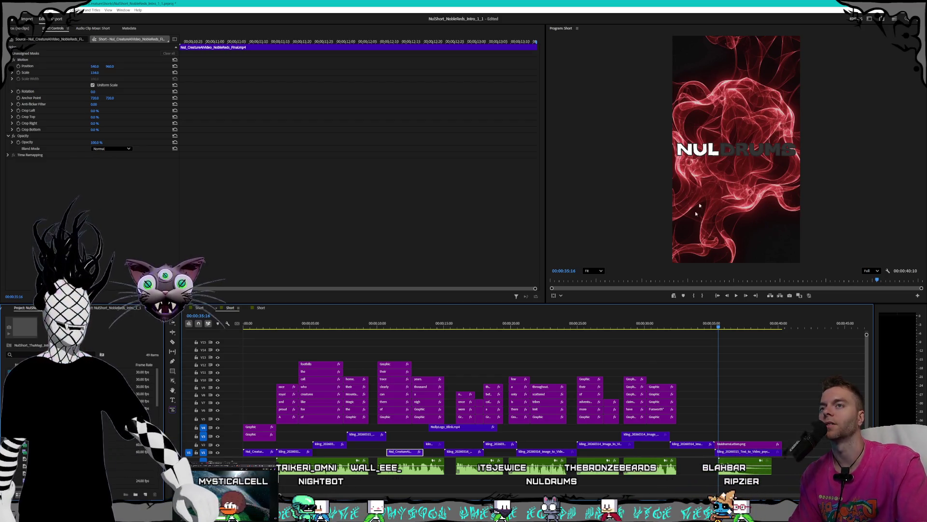
click(717, 325)
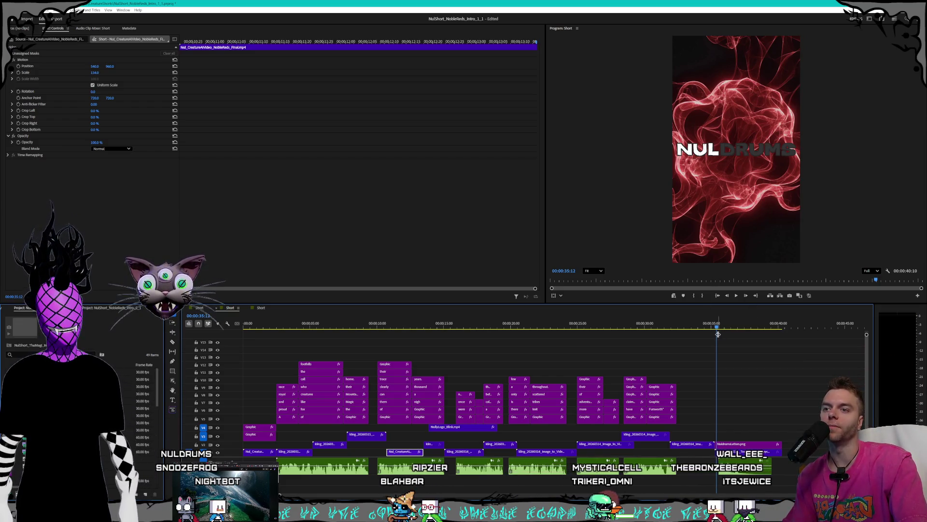
click(722, 327)
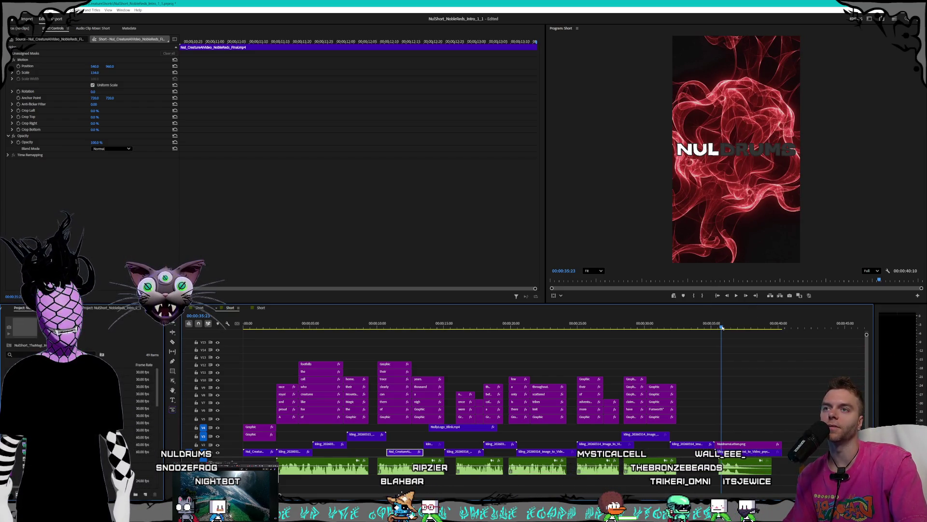
drag(722, 327, 675, 329)
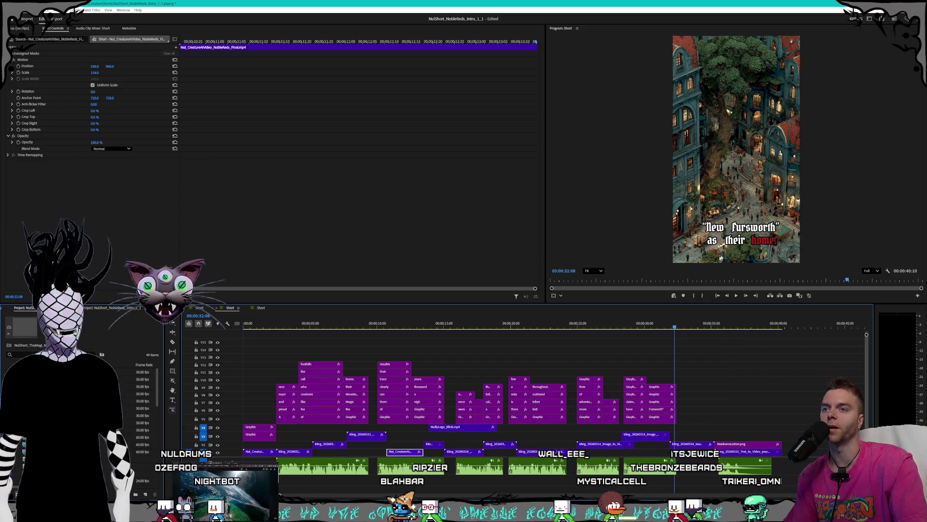
click(694, 329)
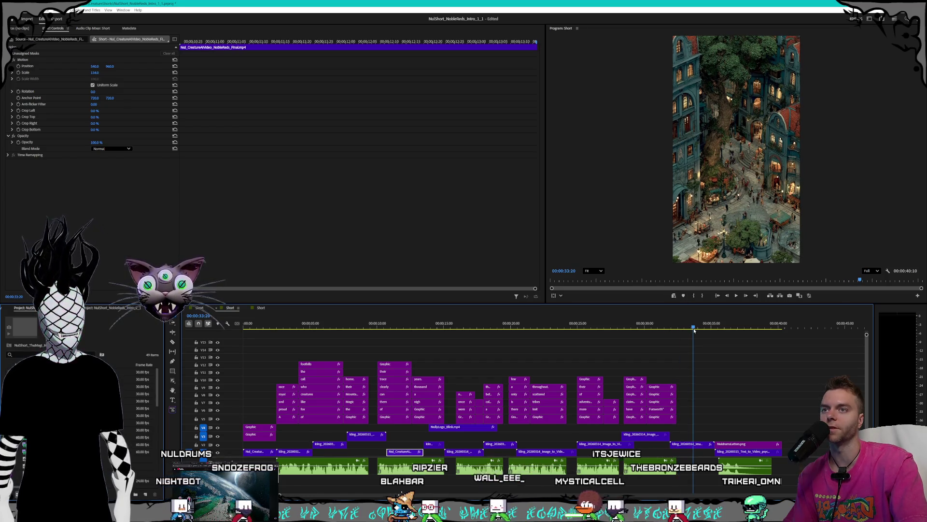
drag(731, 327, 417, 326)
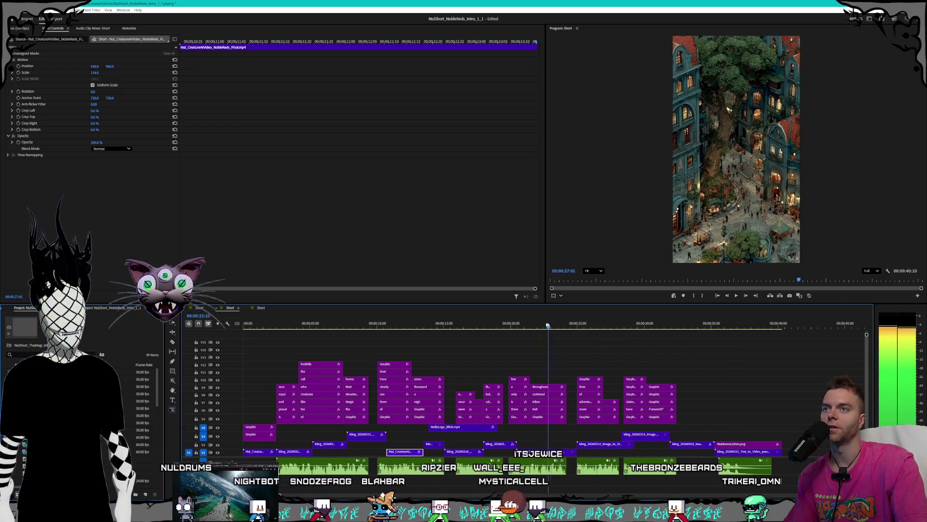
key(Home)
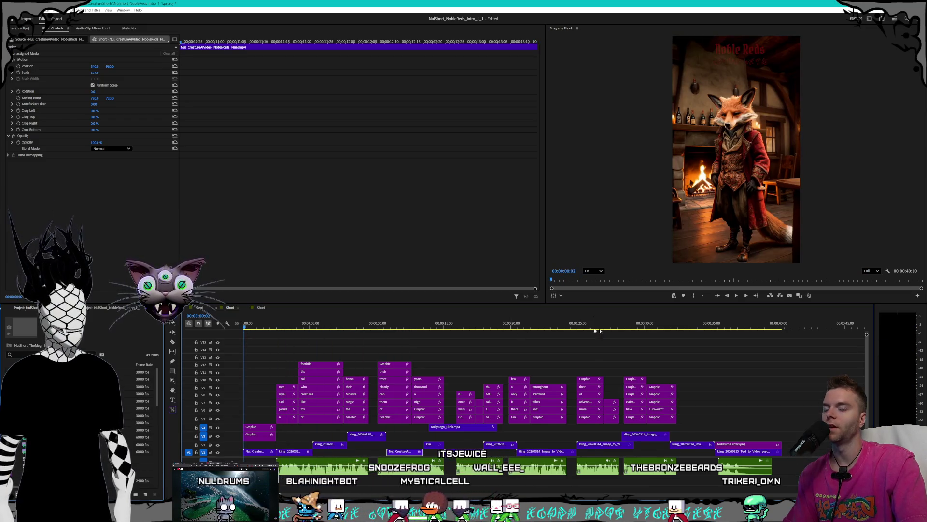
Play the short through, replay its NULDRUMS ending, then bring the Kling AI page forward.
key(space)
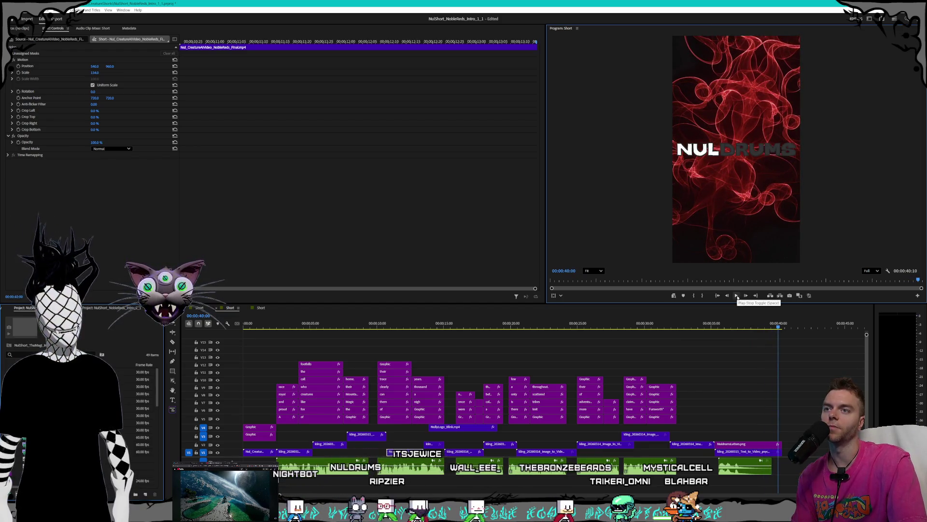
click(731, 325)
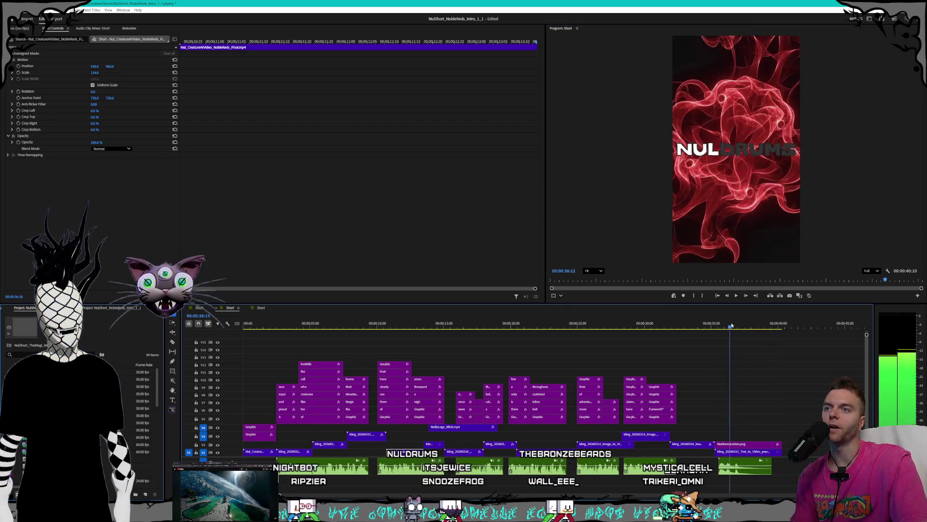
key(space)
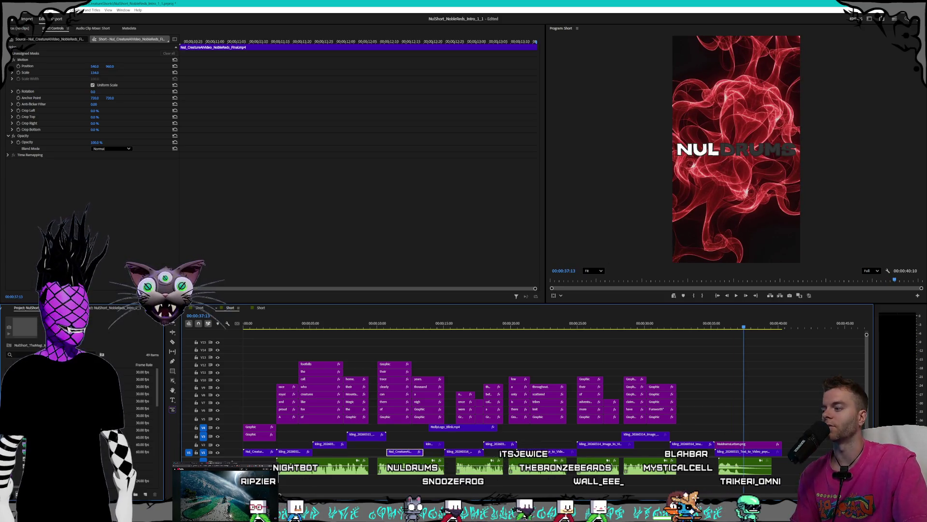
key(alt+Tab)
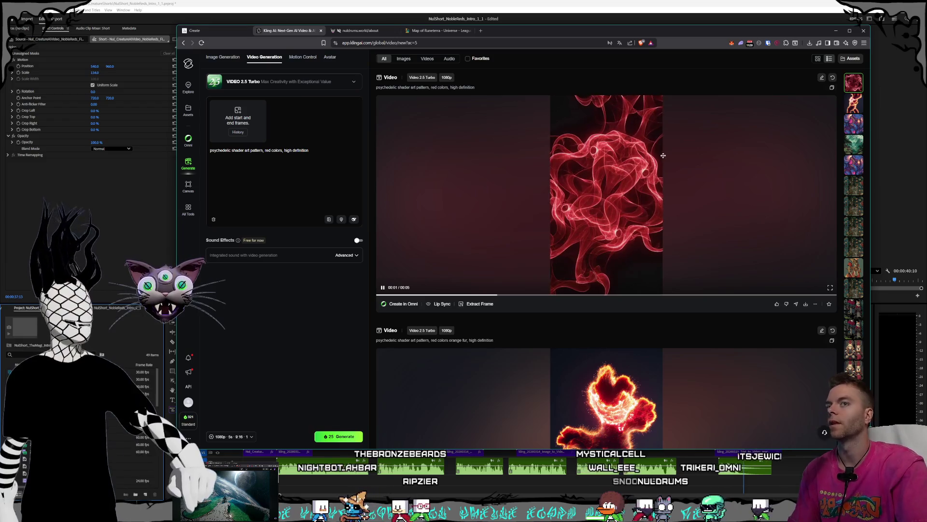
scroll(854, 218, down, 5)
scroll(853, 217, down, 5)
scroll(854, 218, down, 5)
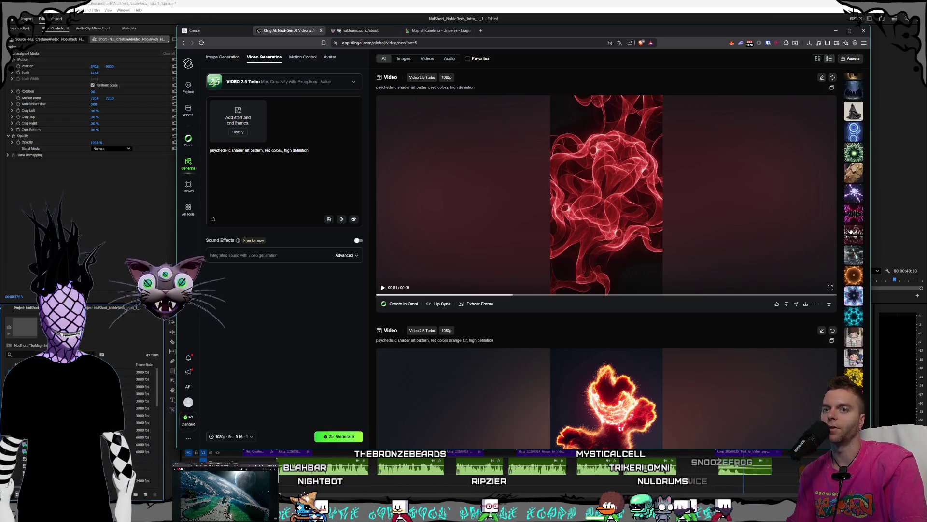
click(854, 276)
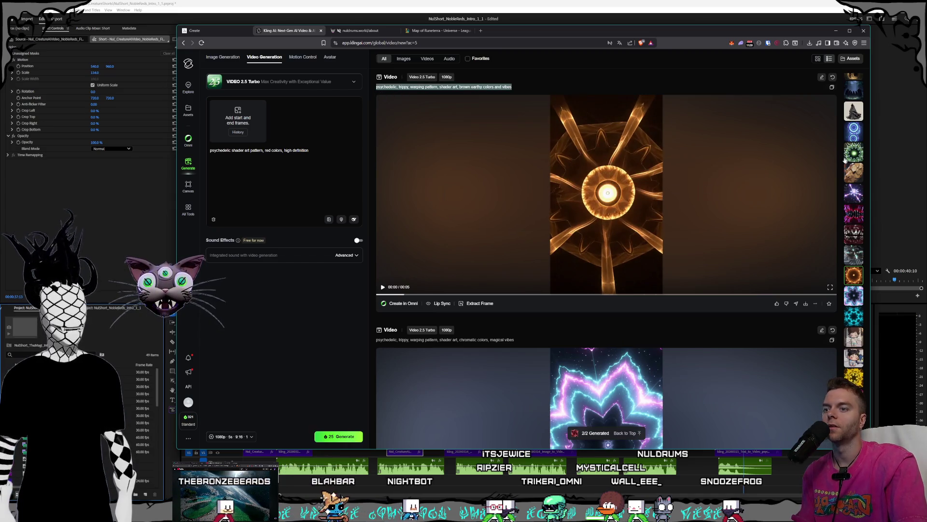
scroll(835, 183, up, 1)
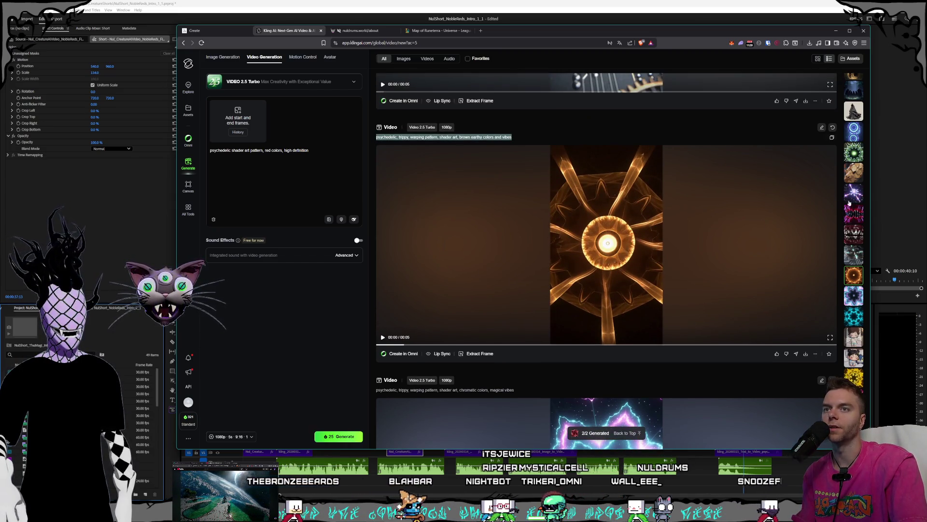
scroll(847, 211, down, 3)
scroll(851, 233, down, 3)
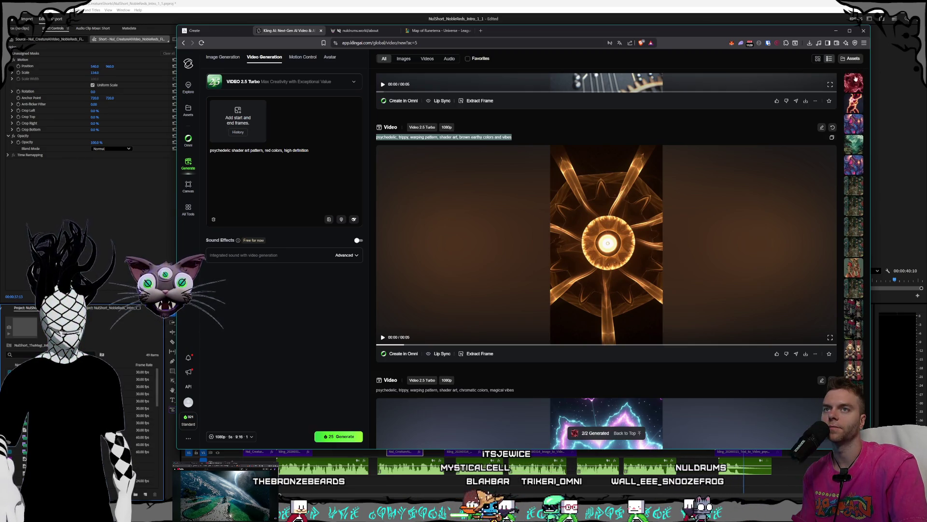
click(616, 432)
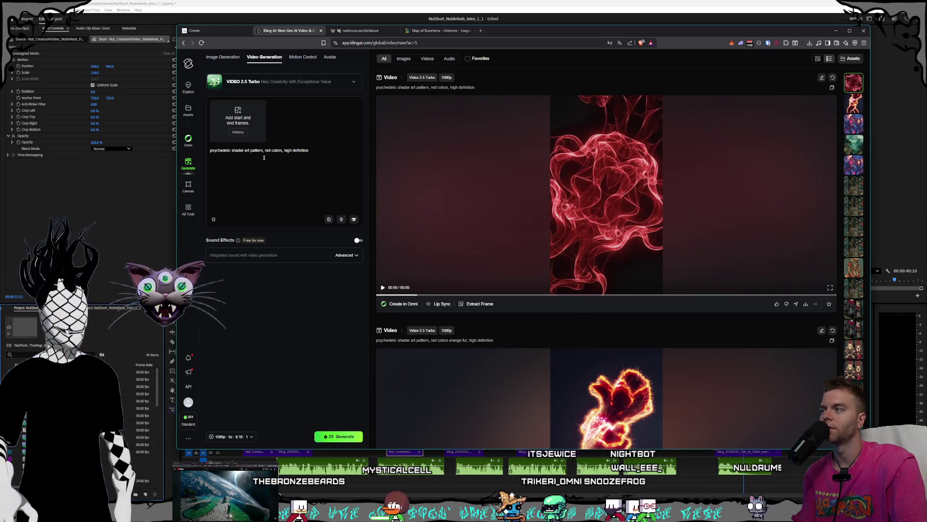
Replace the prompt with the pasted list trimmed to the earthy line, then return to Premiere Pro.
key(ctrl+a)
key(ctrl+v)
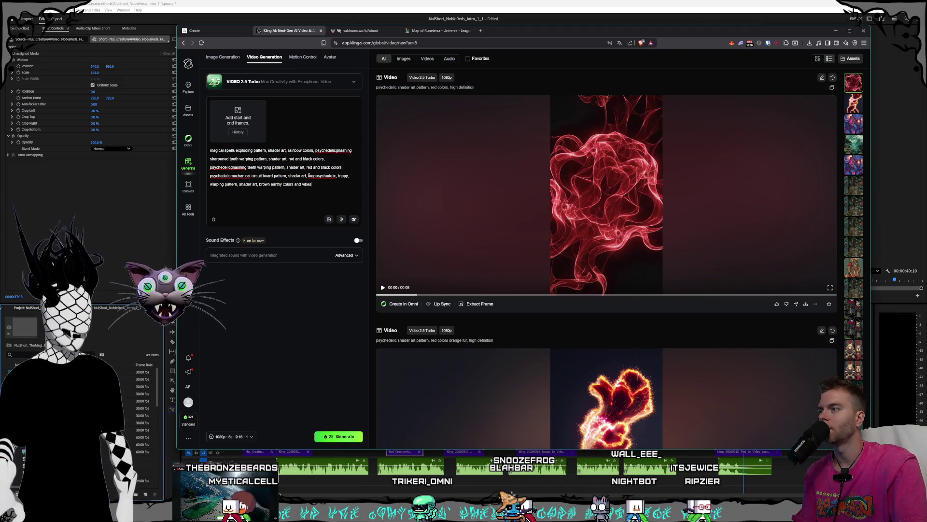
drag(315, 176, 259, 167)
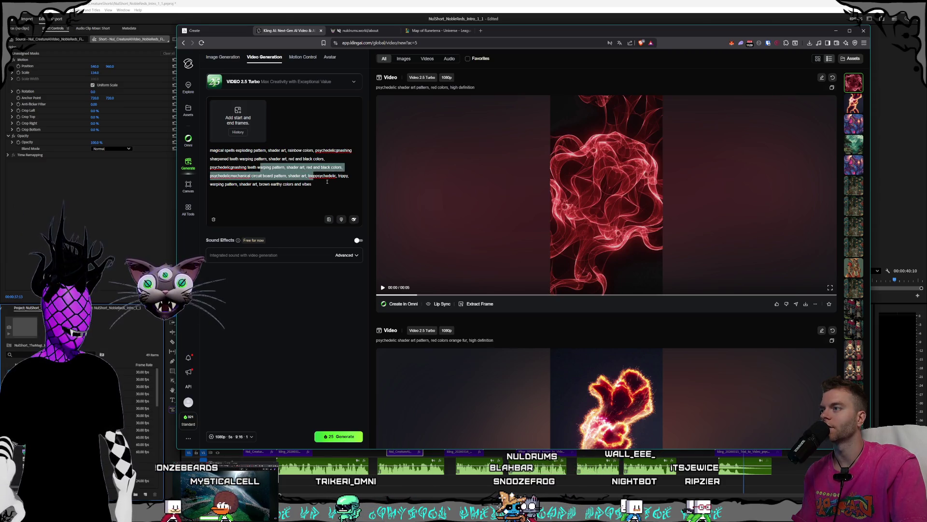
drag(317, 176, 228, 152)
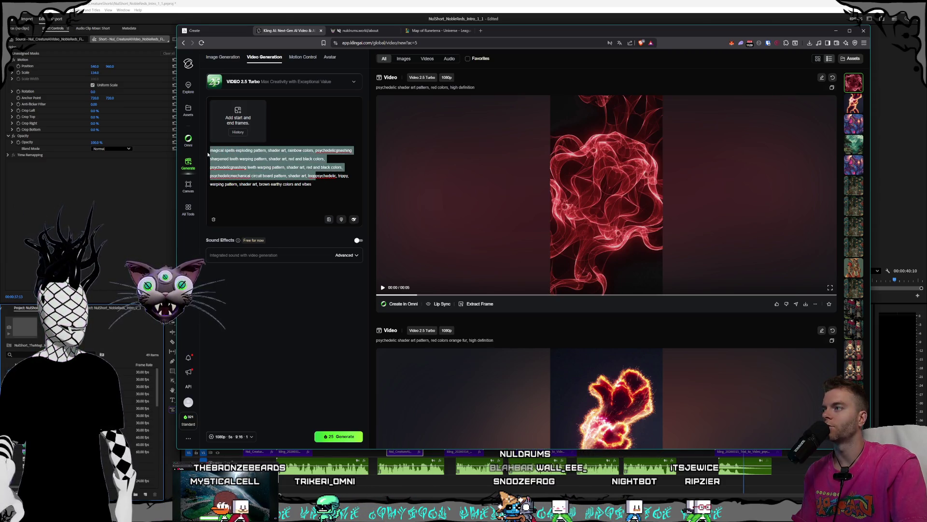
key(BackSpace)
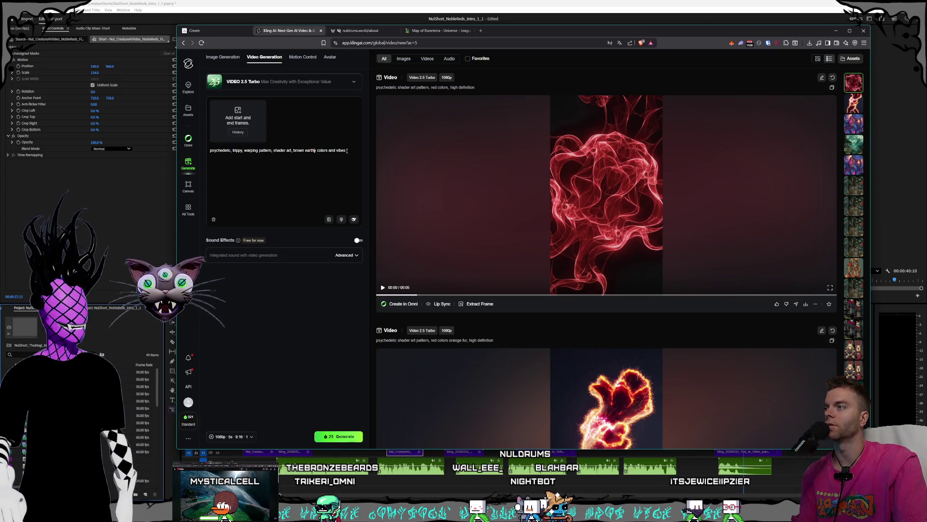
text(re)
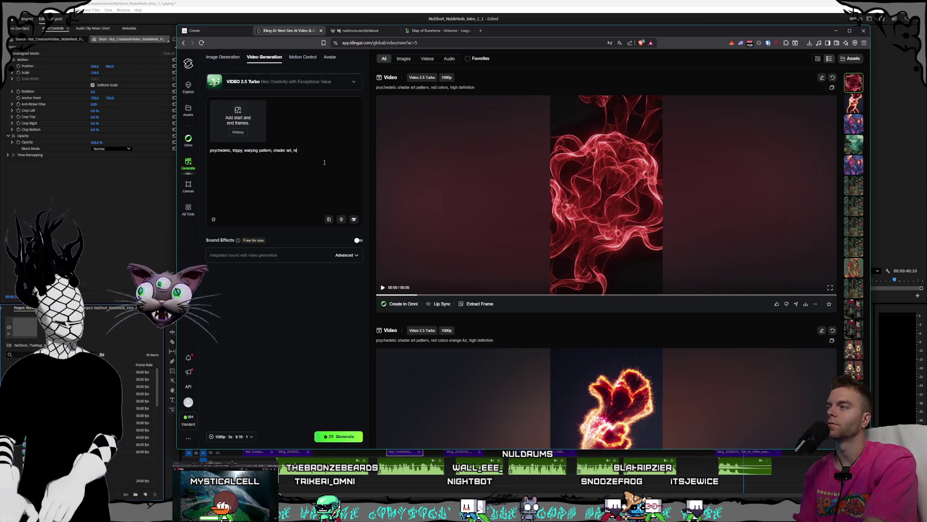
text(d colors)
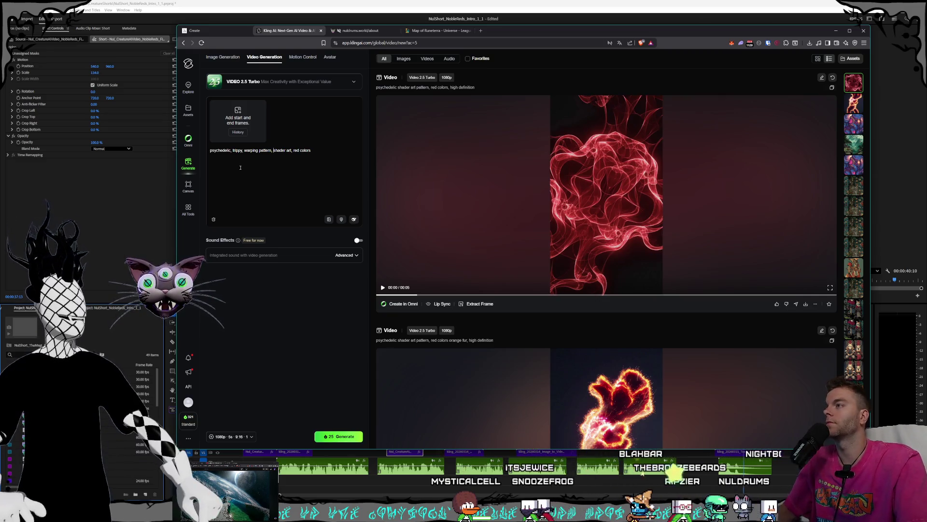
text(ob)
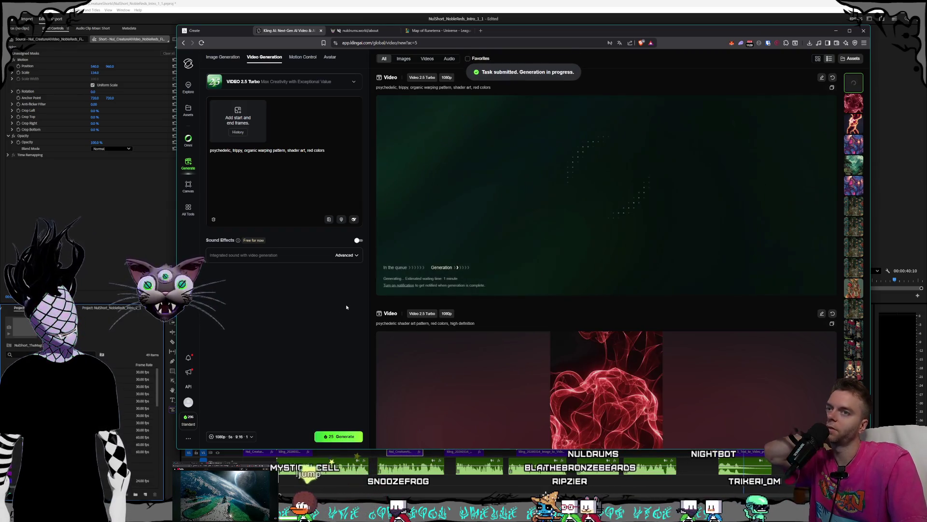
key(ctrl+shift+Tab)
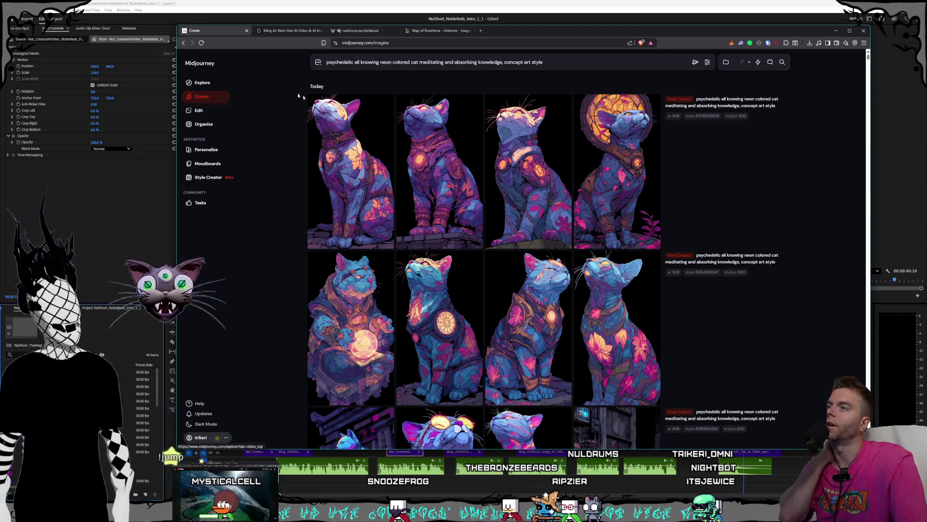
key(alt+Tab)
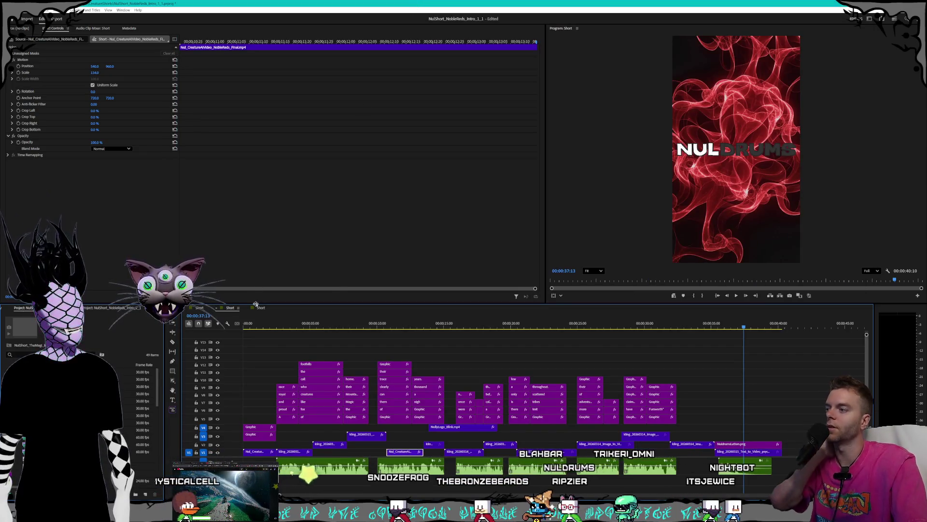
Review the Synthsidiant short's ending, replaying the stained-glass cat shot.
click(749, 324)
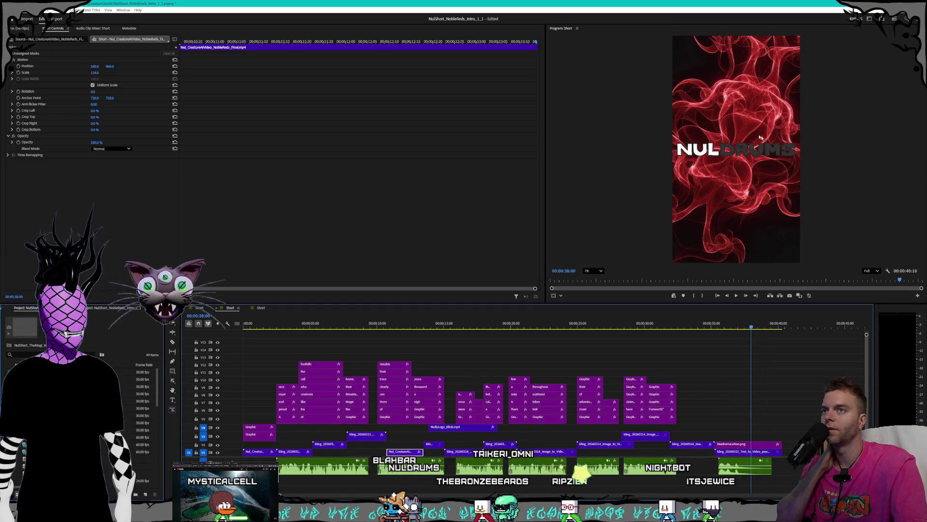
click(199, 308)
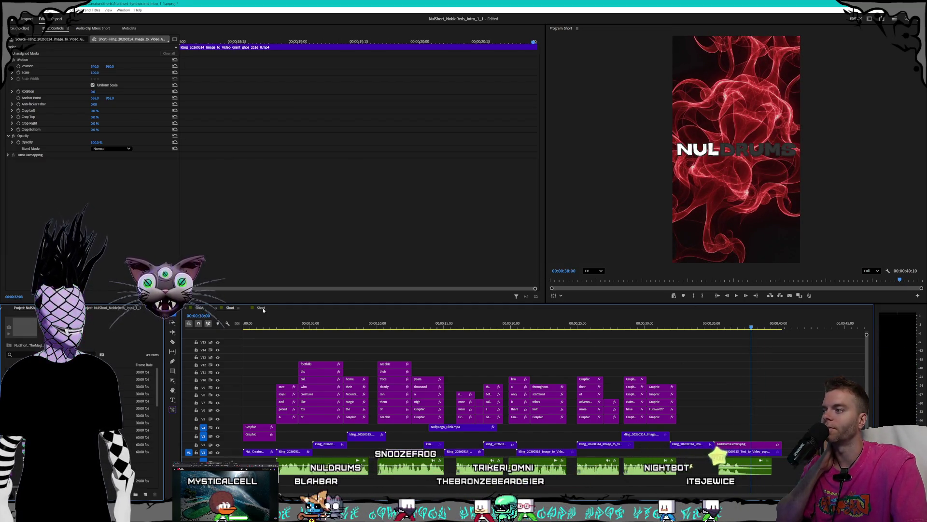
key(space)
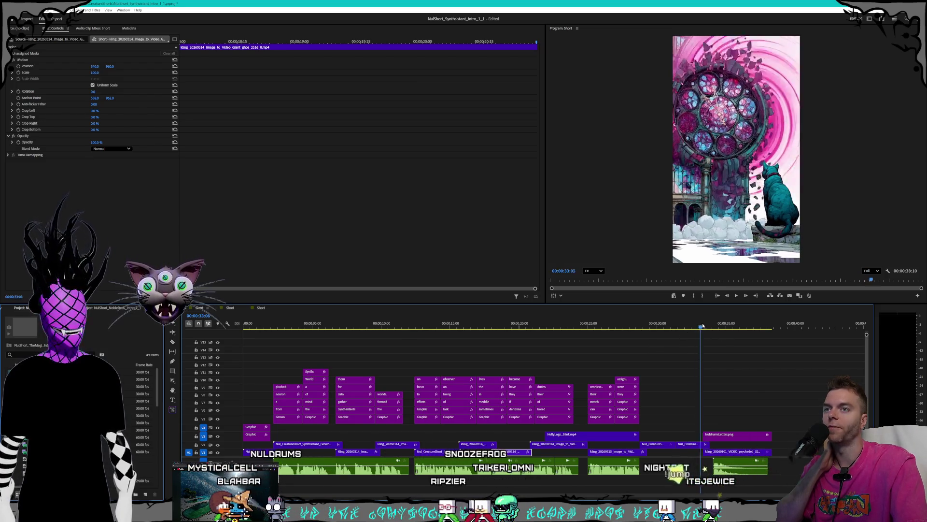
key(space)
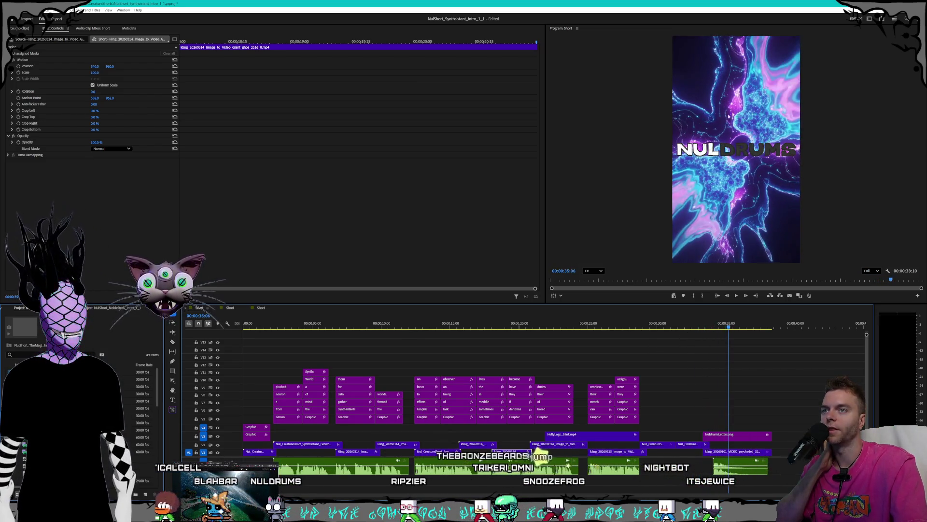
key(Left)
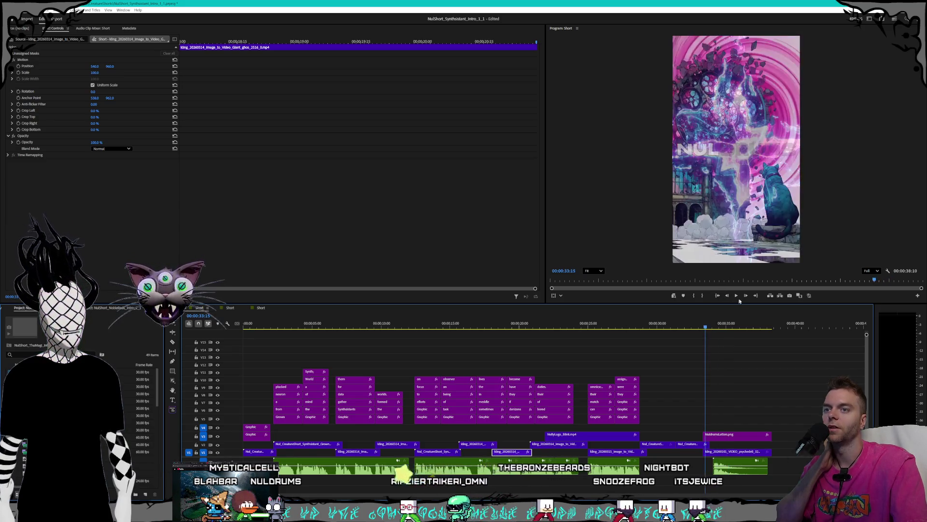
click(737, 295)
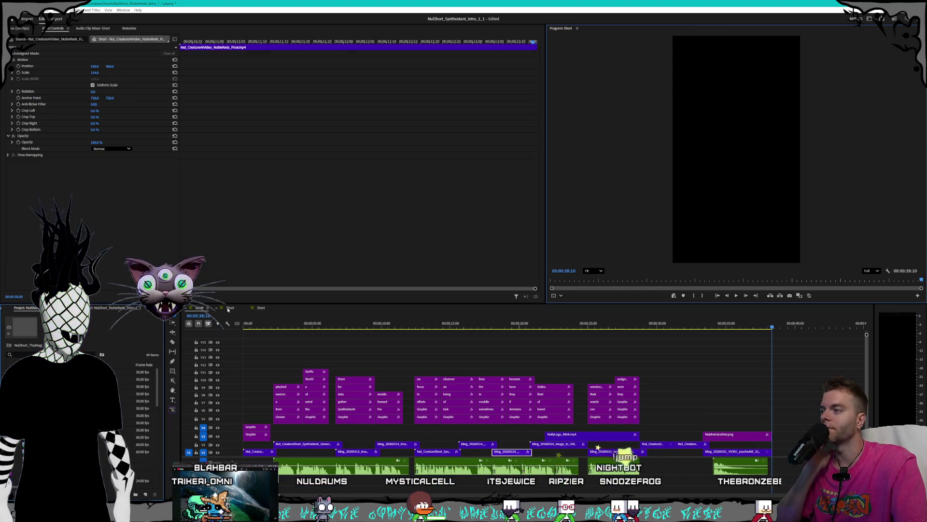
Check the NobleRedz short, switch to TheMagi sequence, and bring the Midjourney window forward.
click(261, 308)
key(Left)
key(Left)
key(Left)
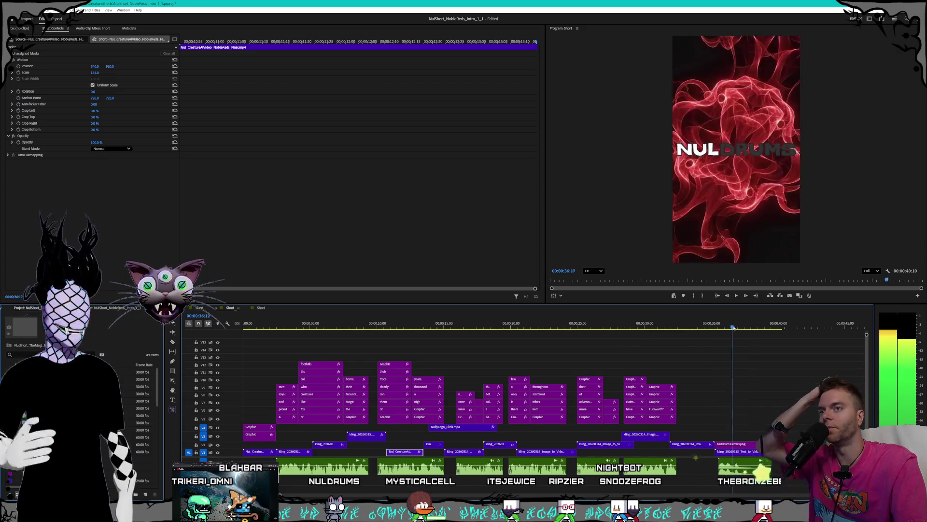
click(260, 308)
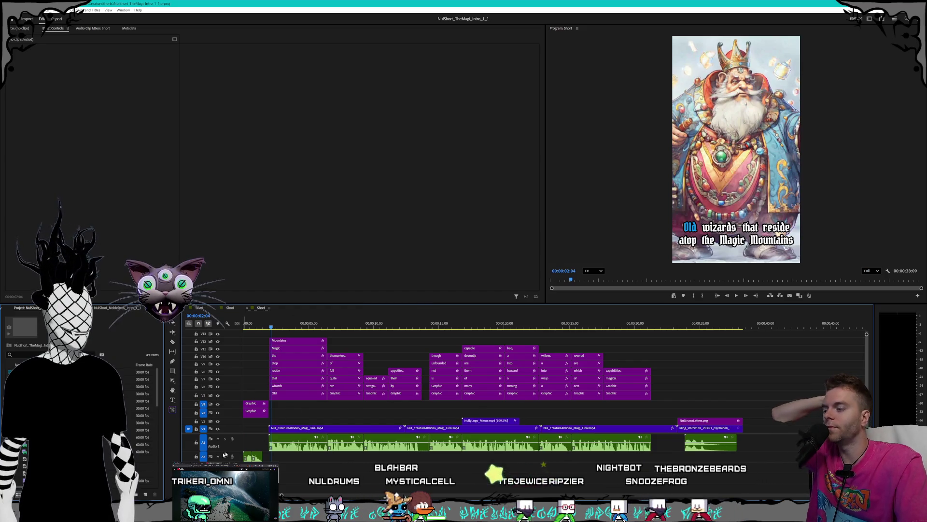
key(alt+Tab)
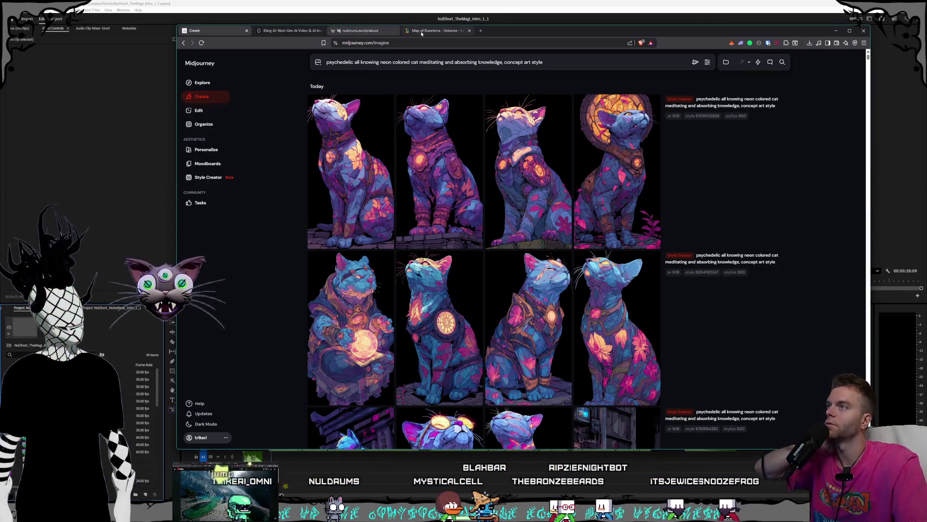
Browse the Kling AI results from the blue Omni video back to the newest red smoke one, then return to Premiere Pro.
click(356, 31)
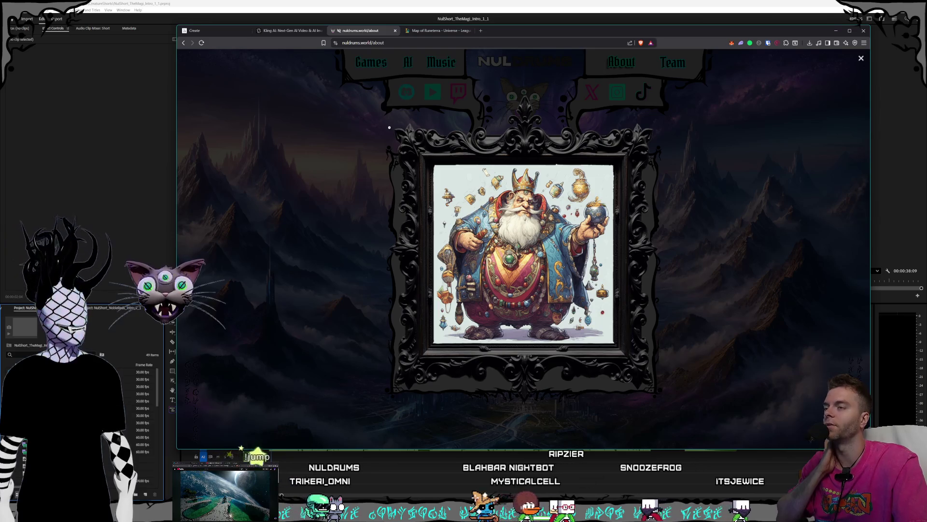
click(287, 32)
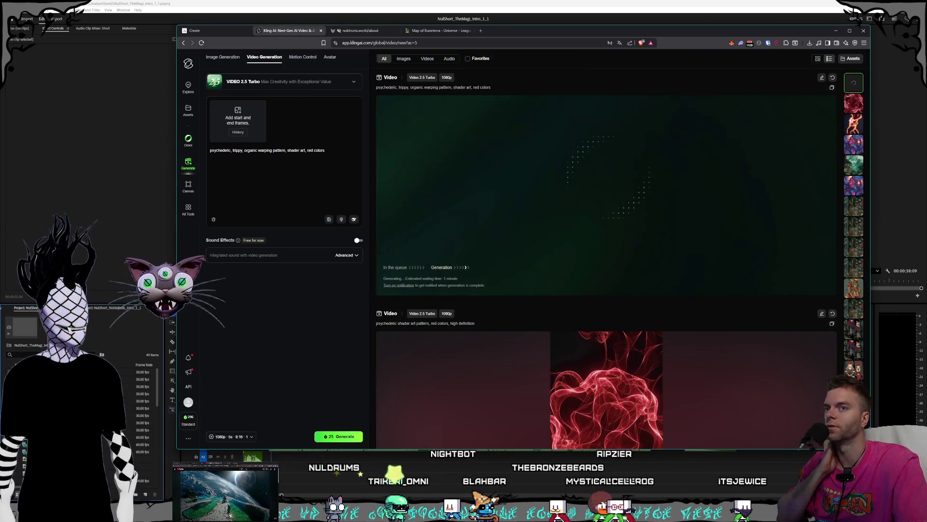
scroll(856, 247, down, 5)
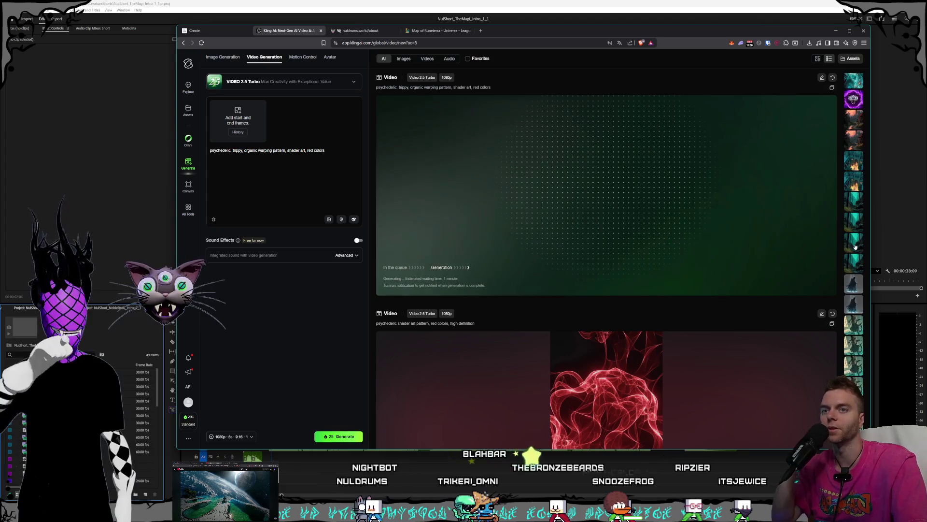
scroll(856, 247, down, 3)
scroll(855, 248, down, 3)
scroll(856, 250, down, 3)
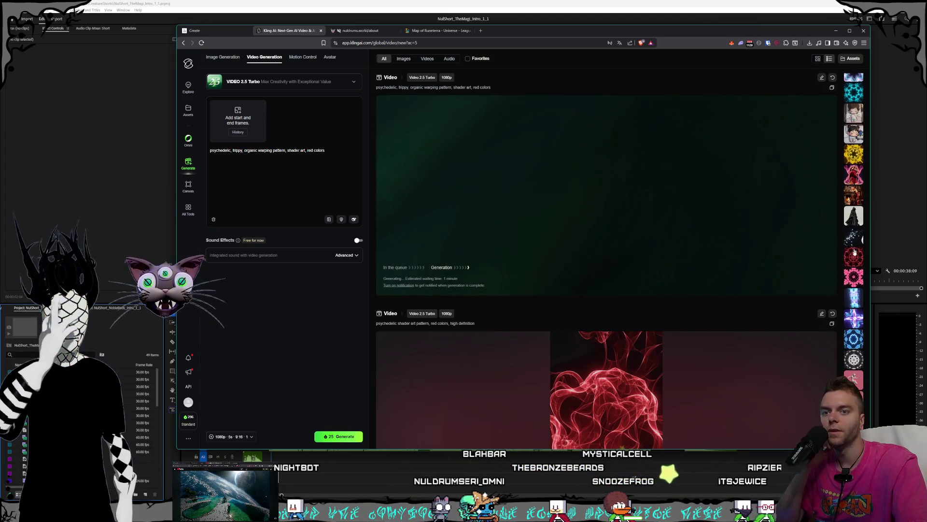
click(854, 318)
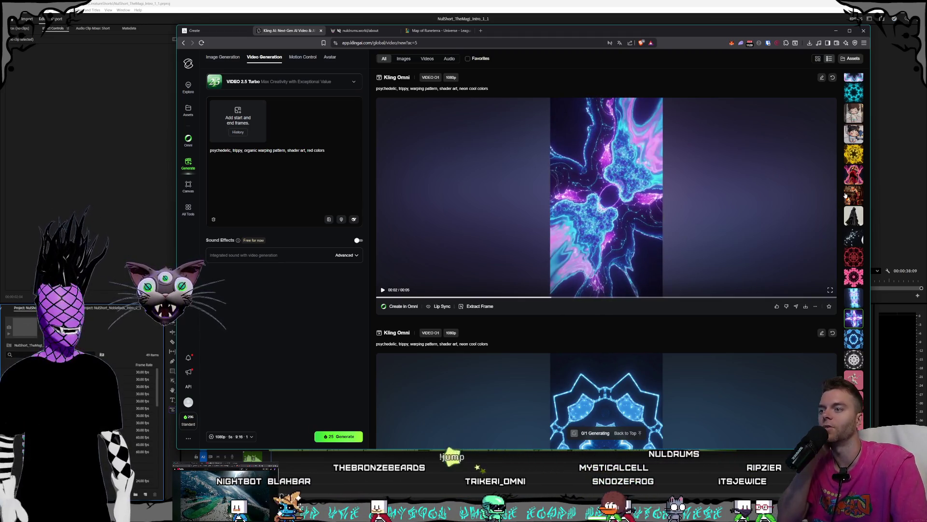
scroll(846, 193, down, 3)
scroll(848, 202, down, 3)
scroll(852, 214, down, 3)
scroll(856, 227, down, 3)
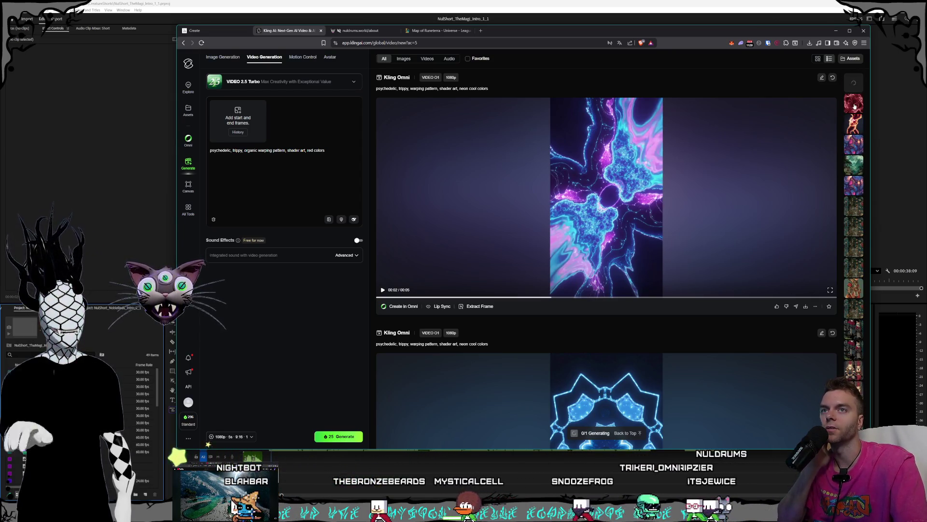
click(854, 105)
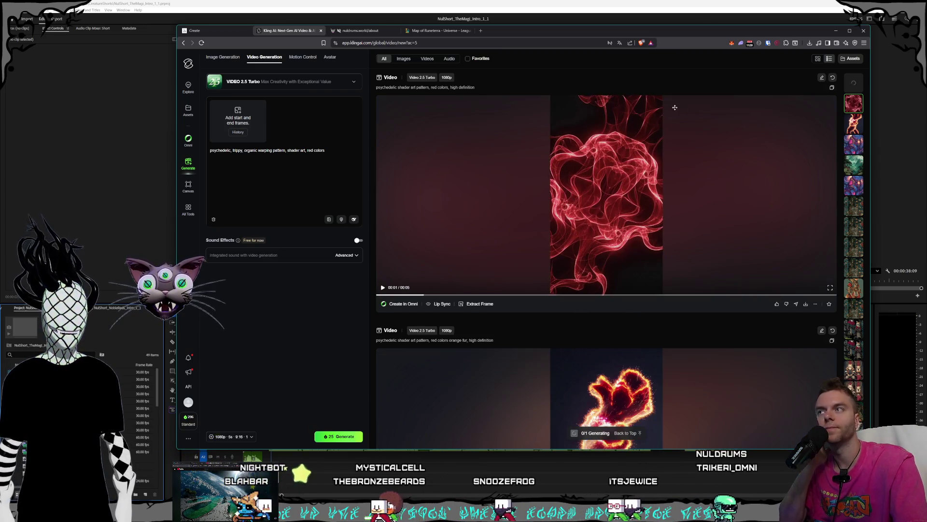
click(217, 32)
key(alt+Tab)
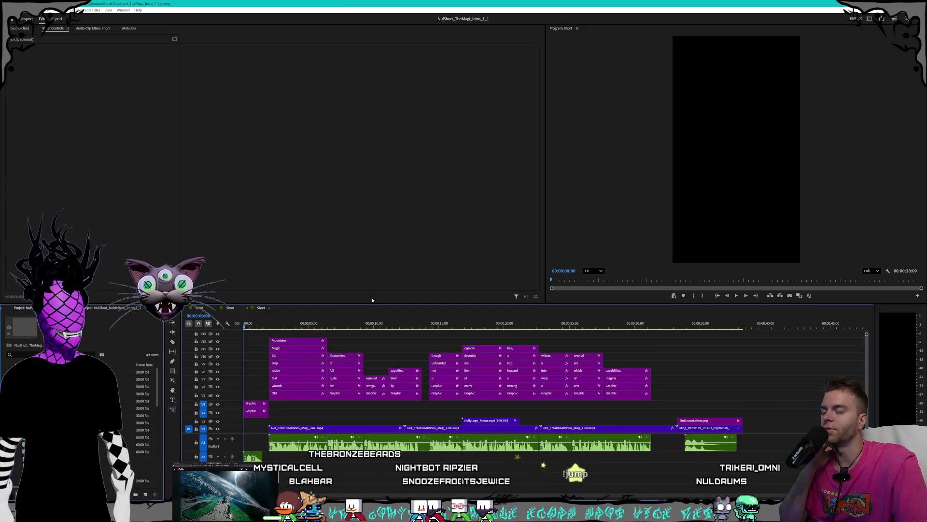
Activate the Program monitor to preview the Magi short's NULDRUMS logo ending.
click(736, 295)
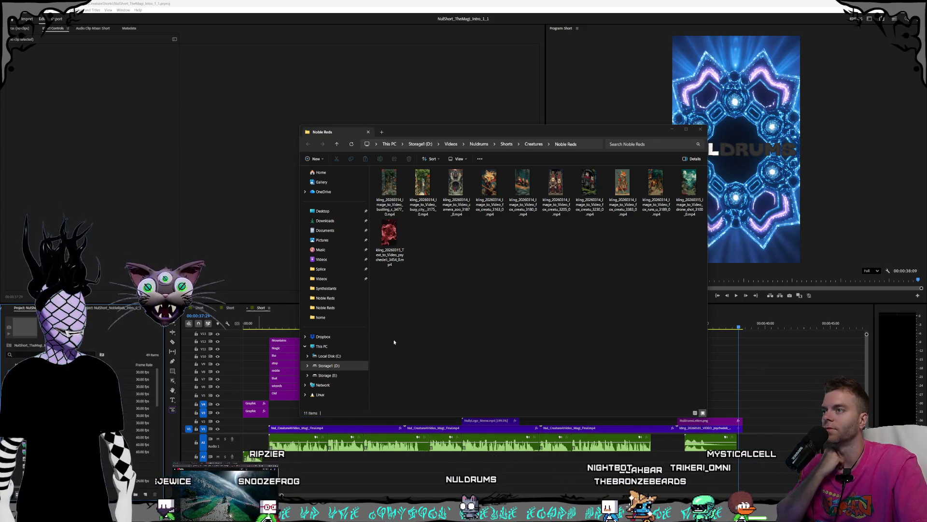
Navigate Storage1 (D:) > Videos > Nuldrums > AI > LogoSplash and play a logo splash clip.
drag(478, 135, 535, 102)
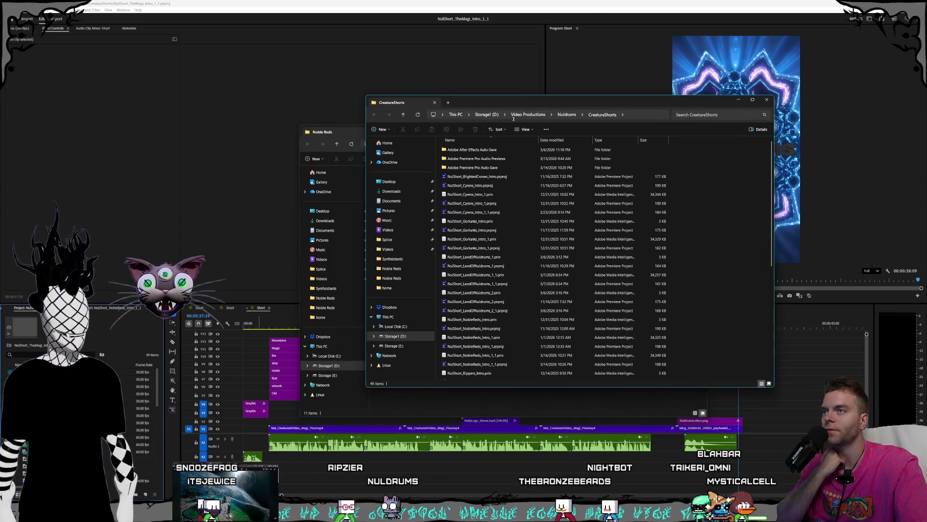
click(487, 115)
double_click(452, 267)
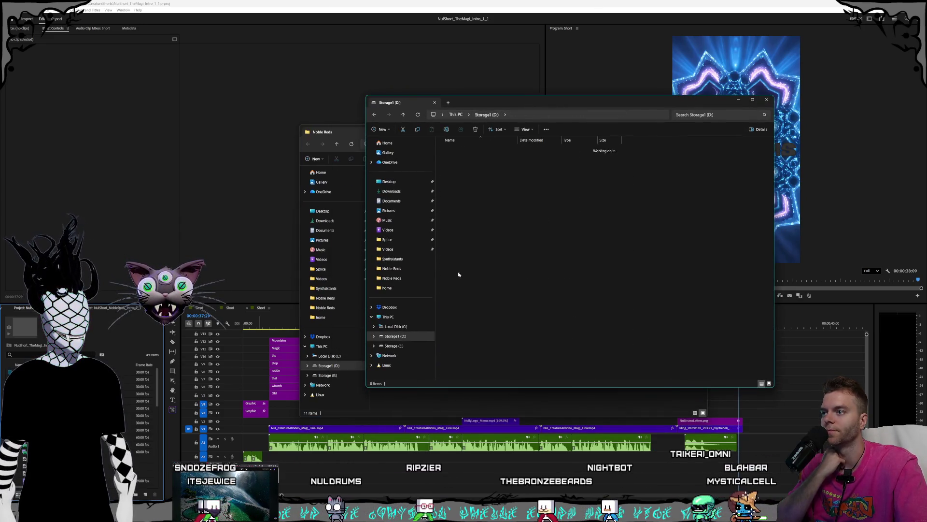
double_click(461, 230)
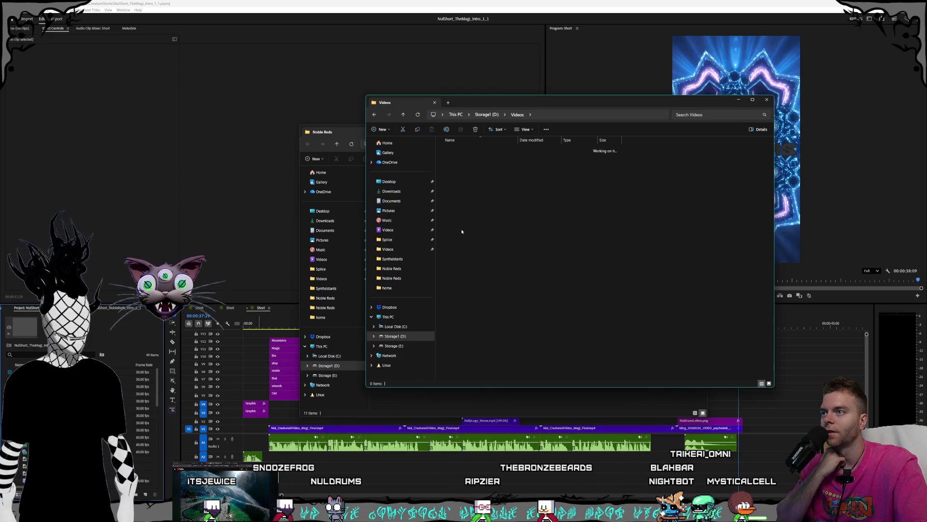
double_click(461, 159)
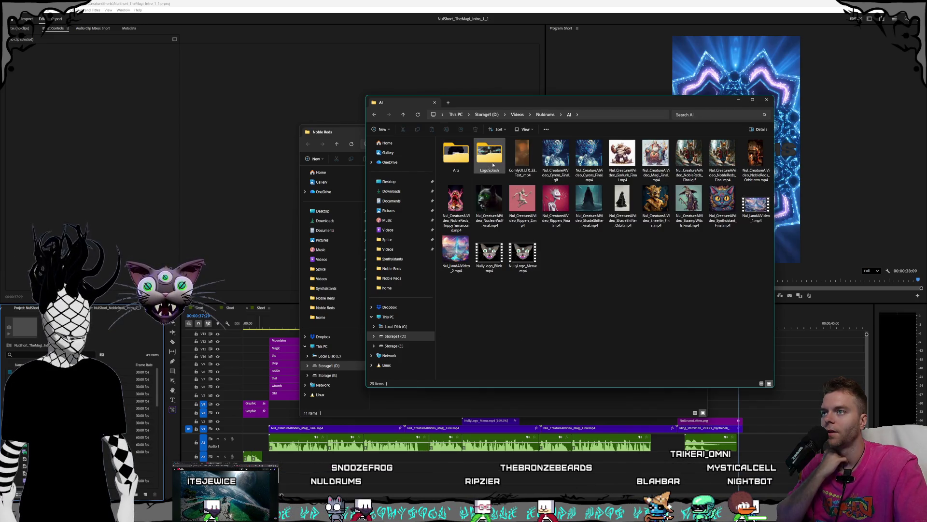
double_click(493, 165)
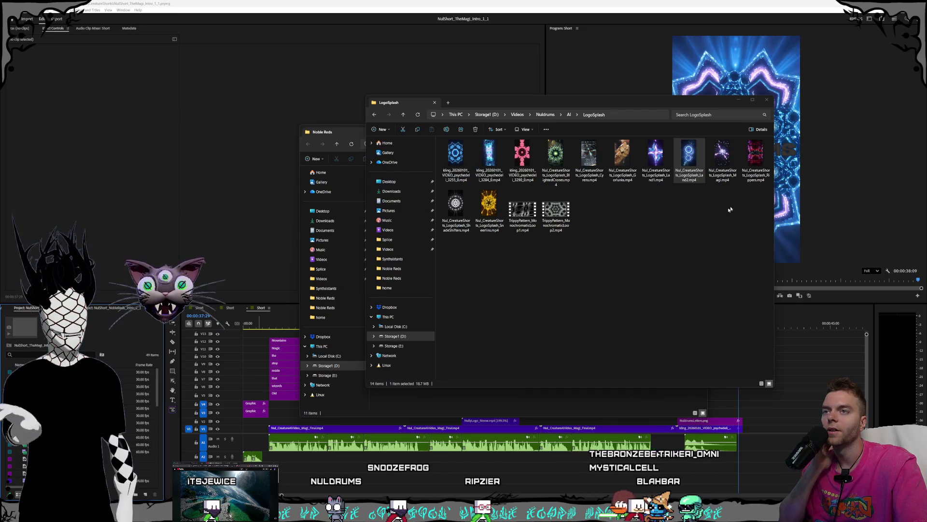
double_click(688, 154)
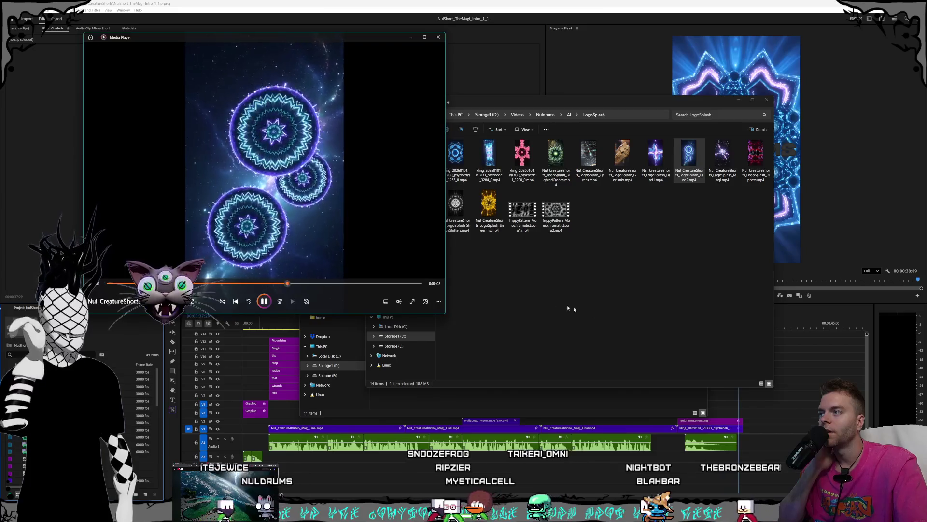
Play the LogoSplash_Magi clip at full screen in Media Player, then close the player.
click(571, 309)
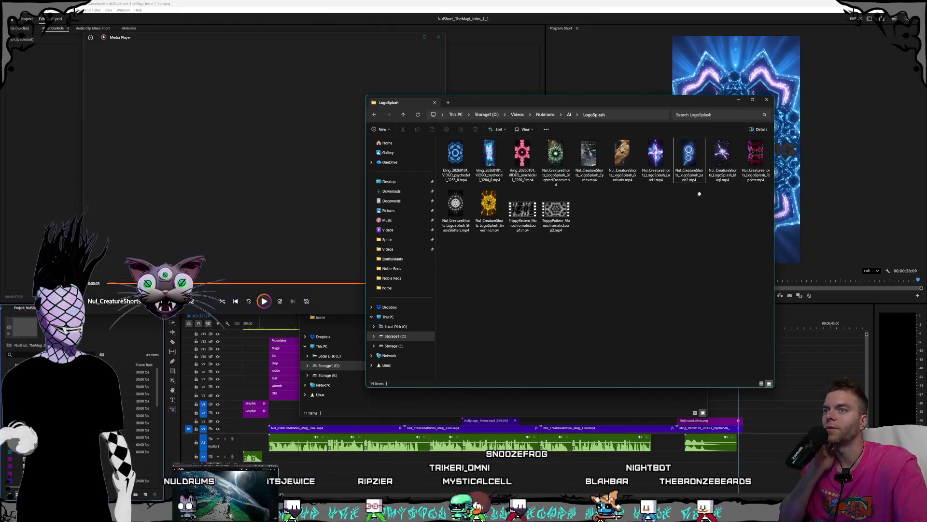
double_click(721, 155)
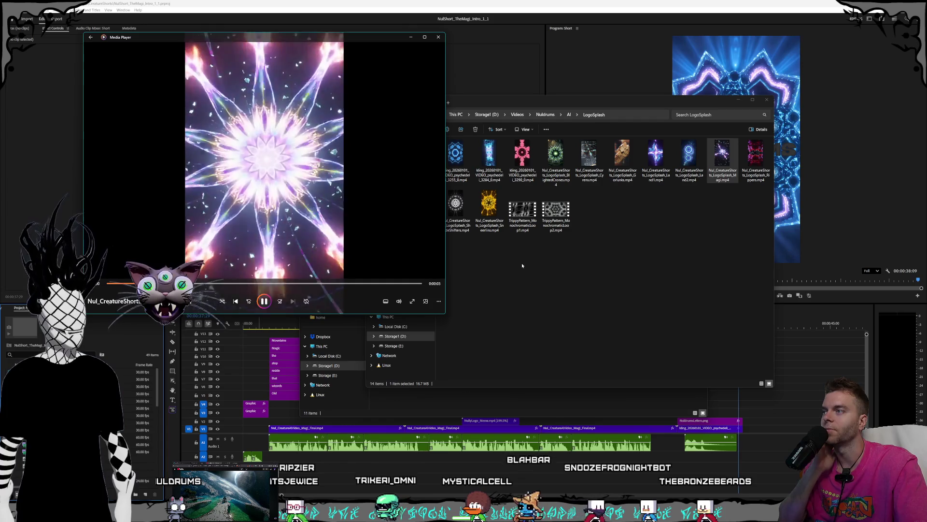
drag(327, 36, 515, 72)
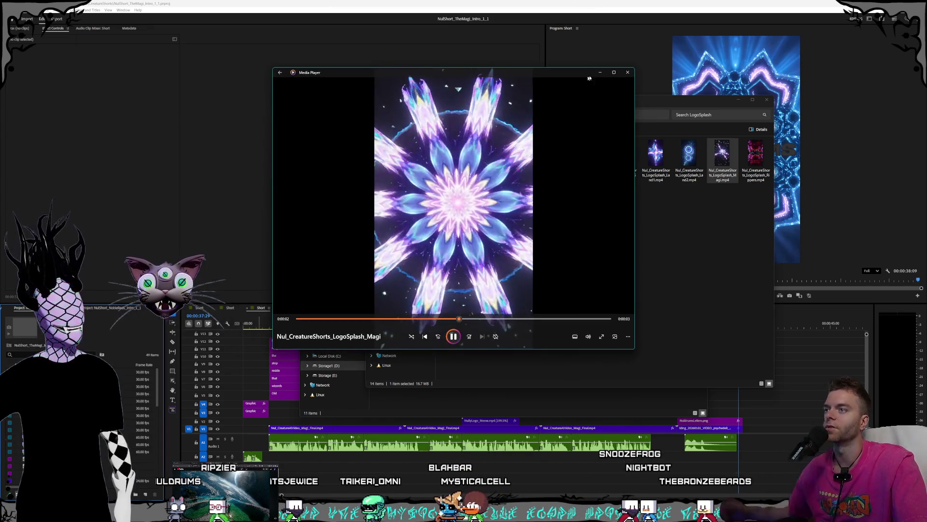
click(613, 72)
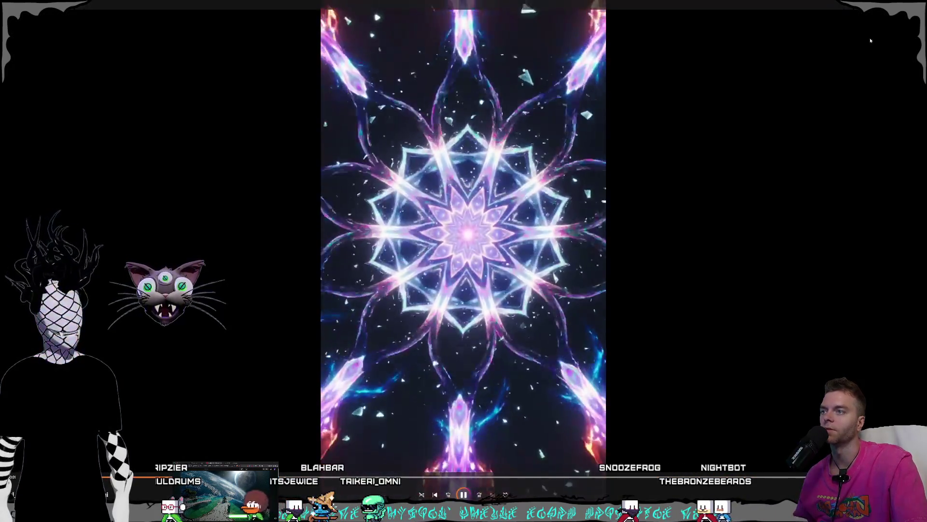
key(alt+F4)
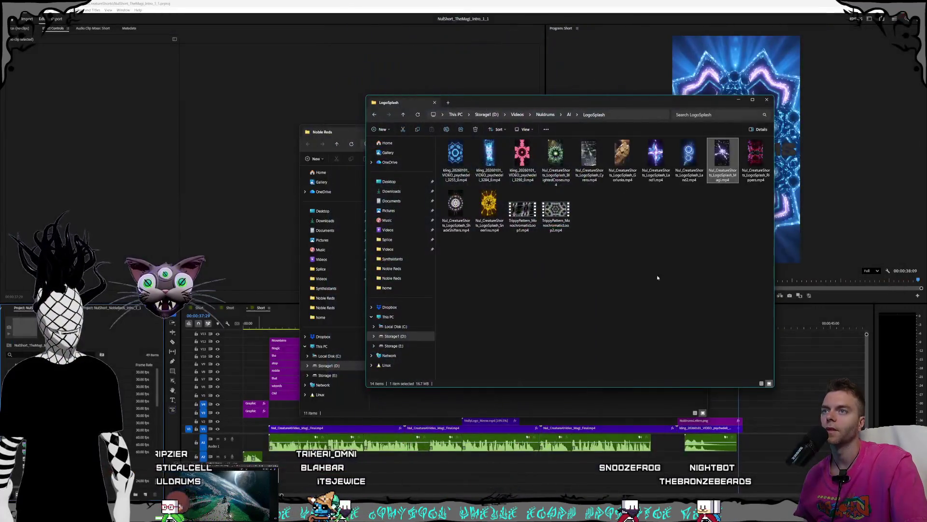
Place the LogoSplash_Magi clip from Explorer into the short's ending slot under the NULDRUMS logo.
drag(641, 102, 401, 54)
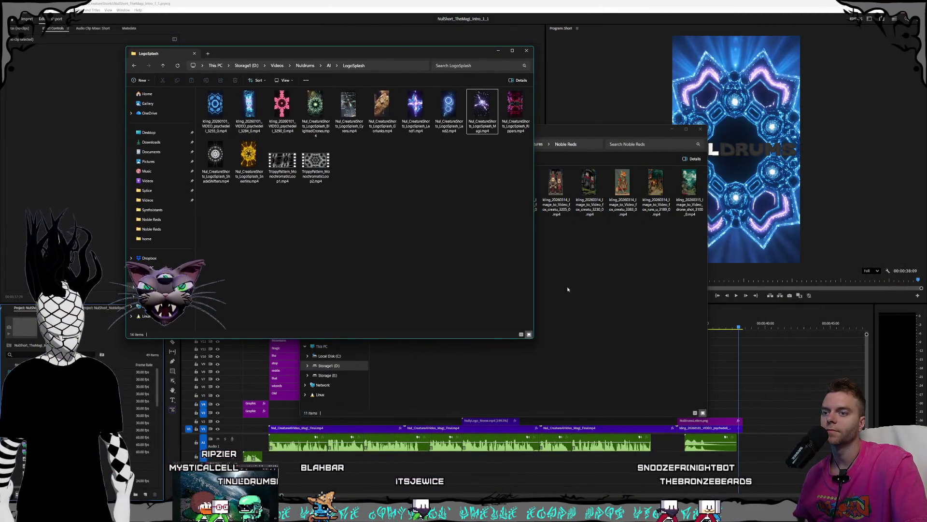
click(482, 109)
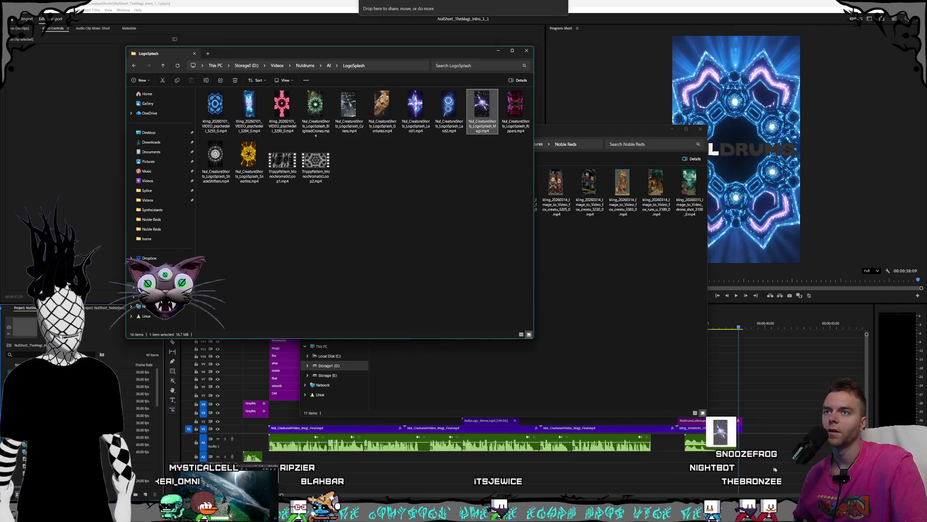
drag(482, 109, 739, 432)
click(738, 433)
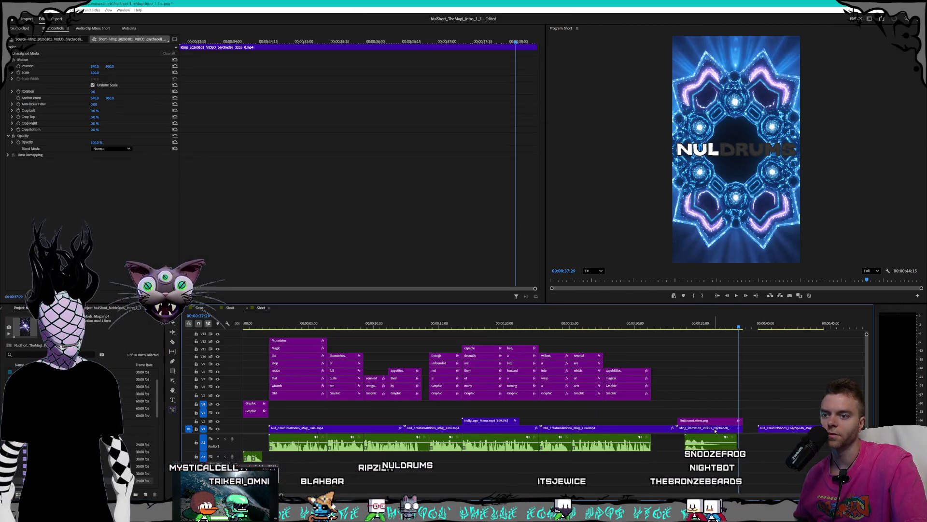
click(788, 429)
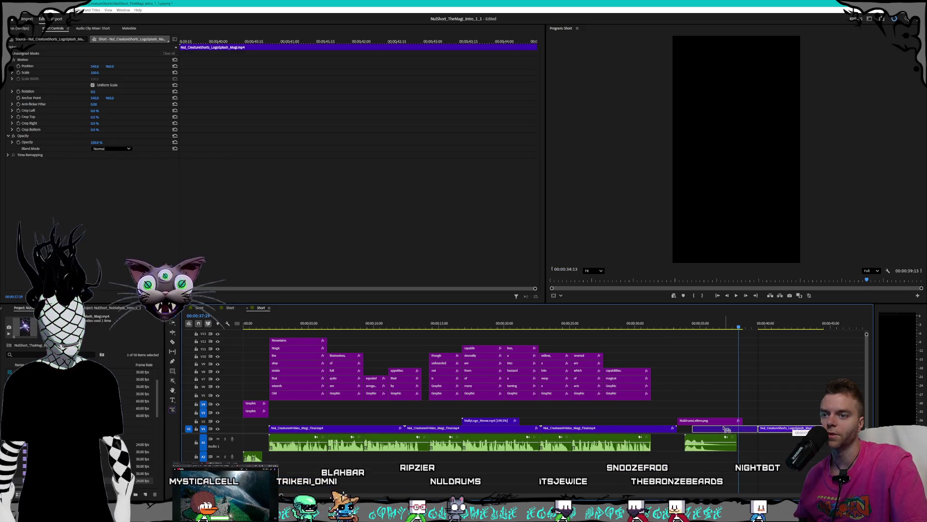
drag(714, 432, 713, 431)
Play the new Magi ending and the whole short through, then switch to another creature short.
click(679, 322)
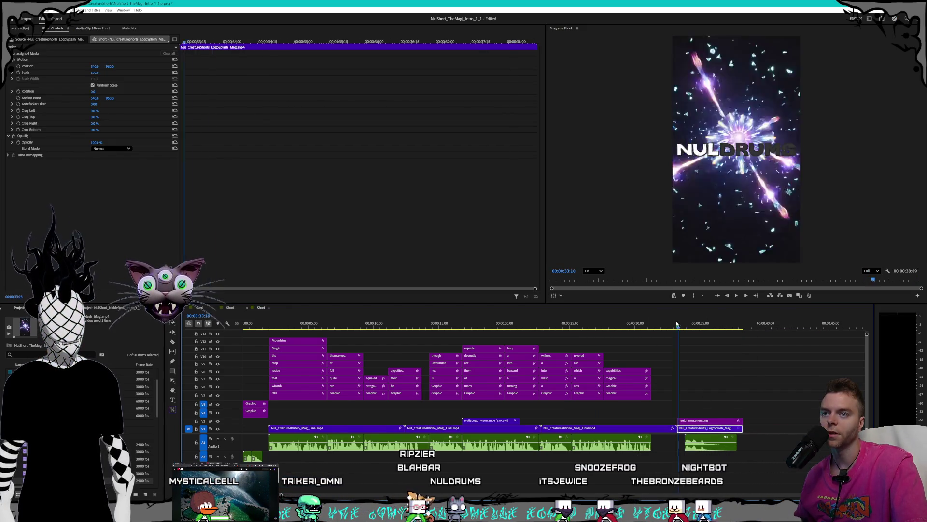
click(737, 295)
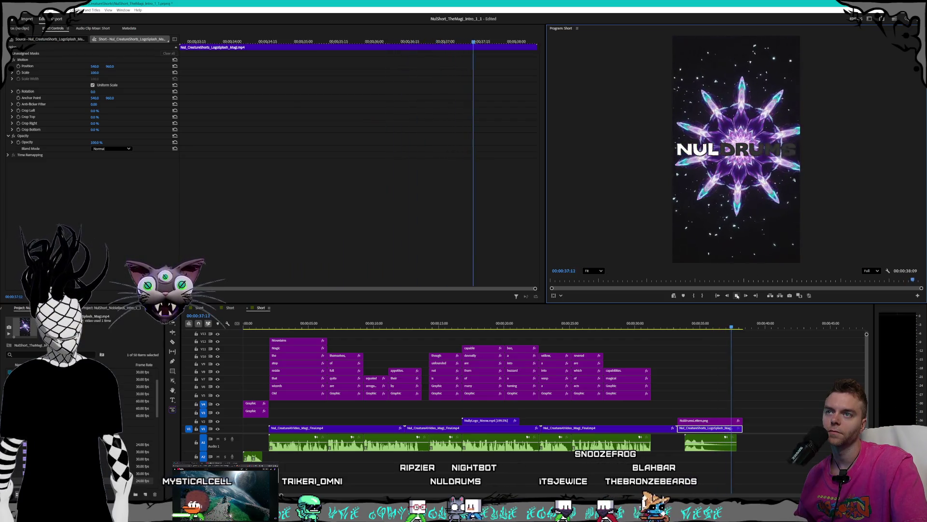
click(738, 294)
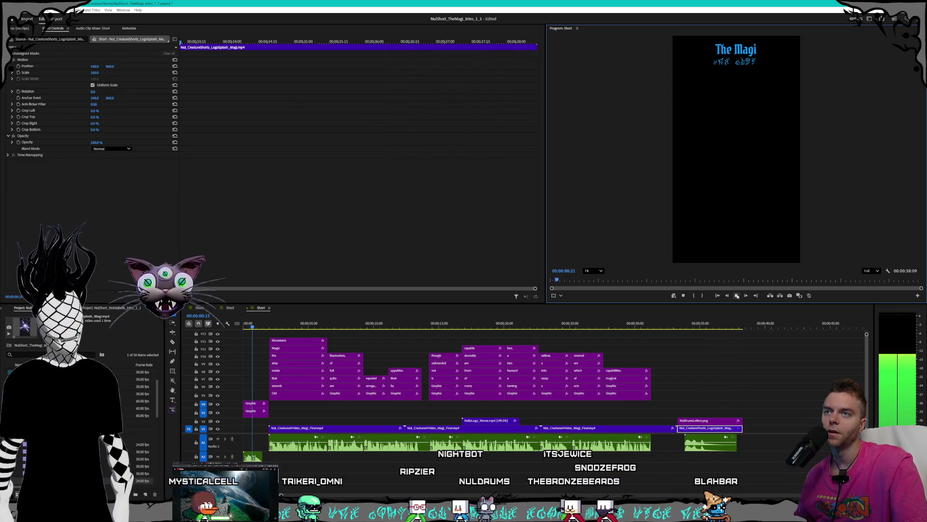
click(737, 295)
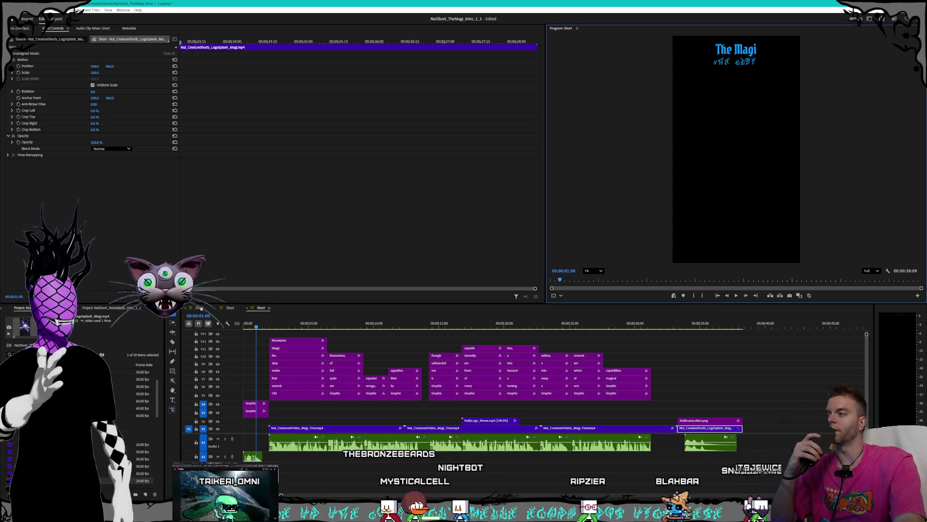
click(230, 308)
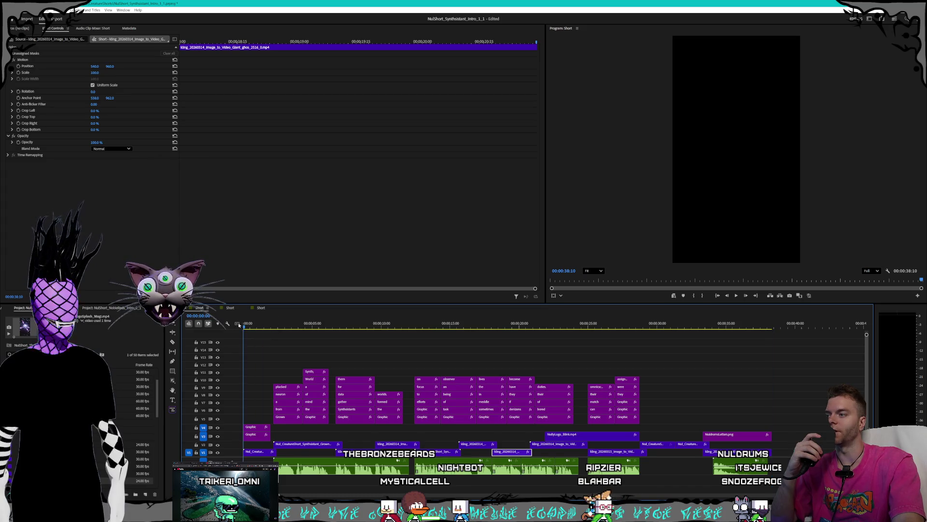
Play the Noble Reds short from its start, then return to the Magi short.
click(231, 308)
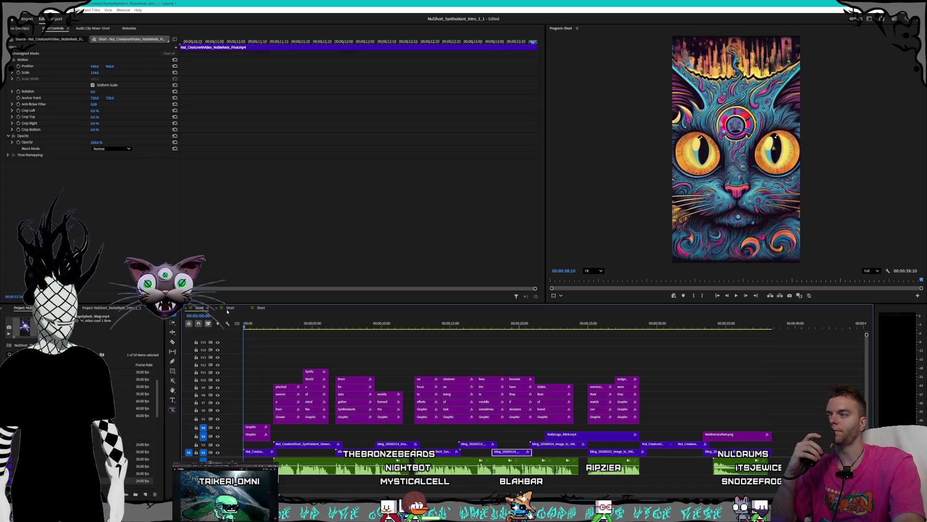
drag(254, 324, 238, 324)
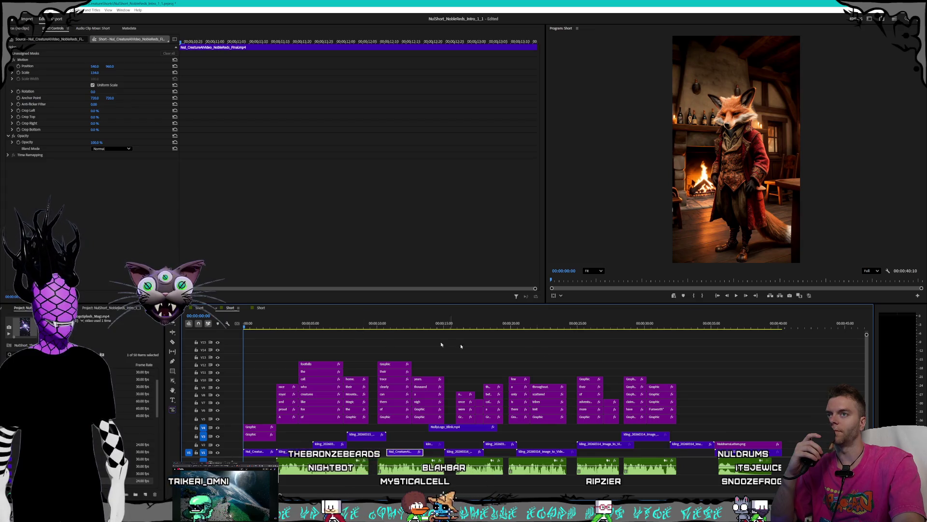
click(736, 296)
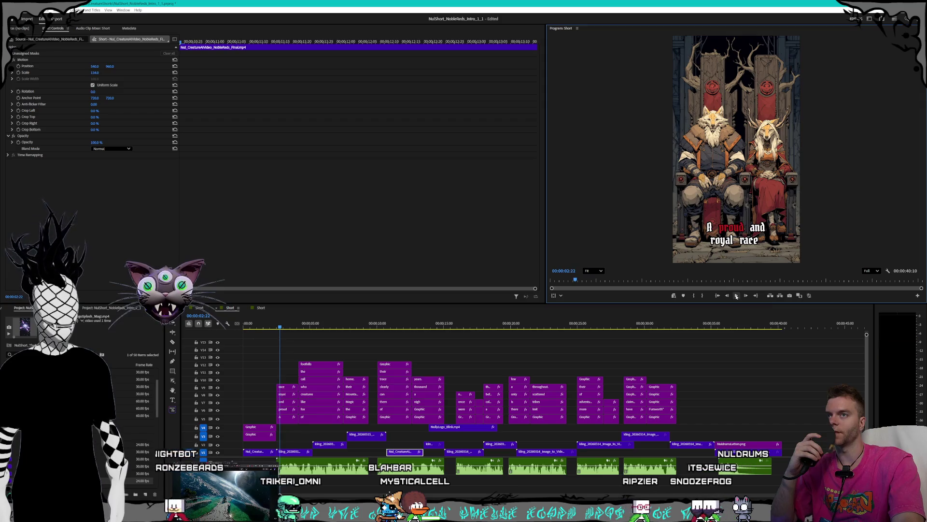
click(260, 308)
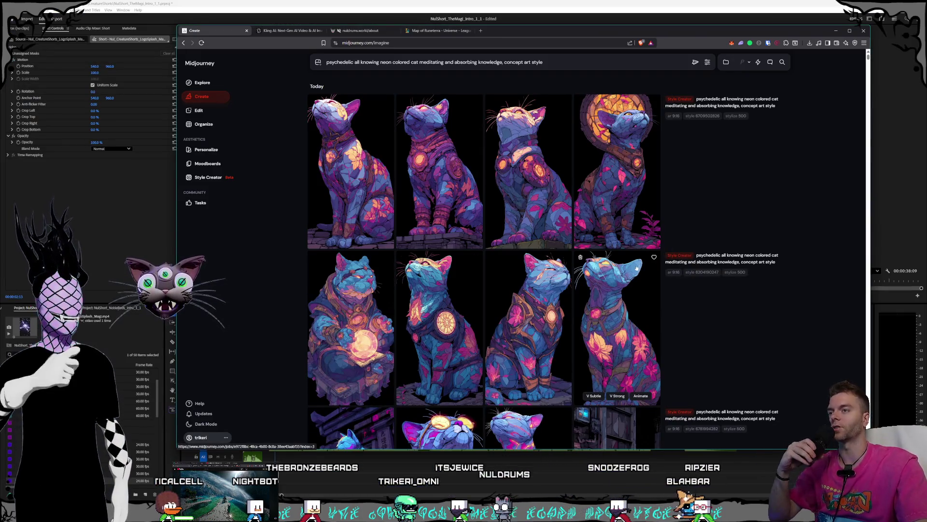
On the Nuldrums About page, close the king portrait, enlarge the top-right creature portrait, then close it.
click(368, 31)
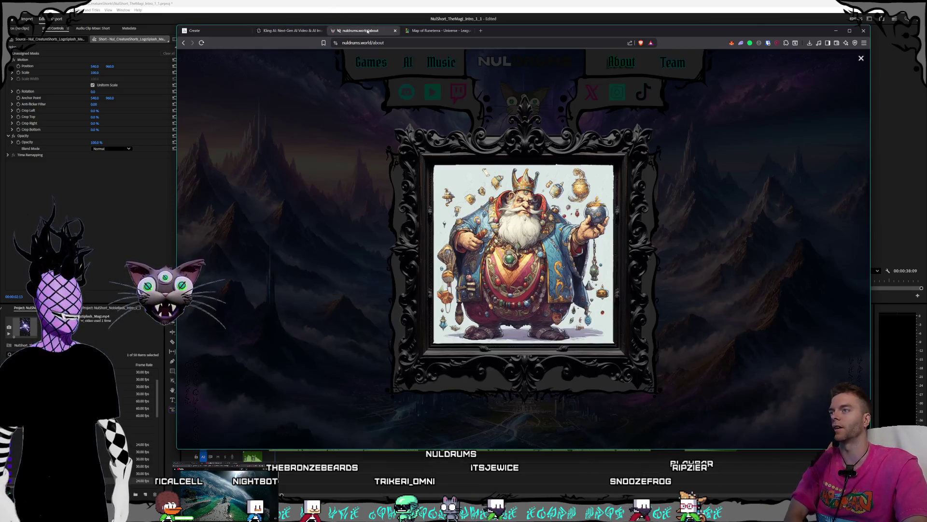
click(387, 241)
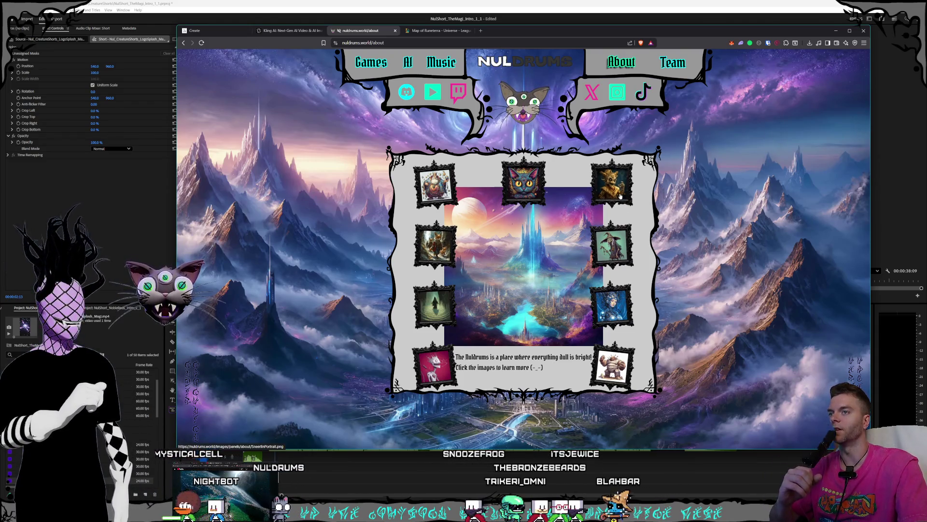
click(621, 196)
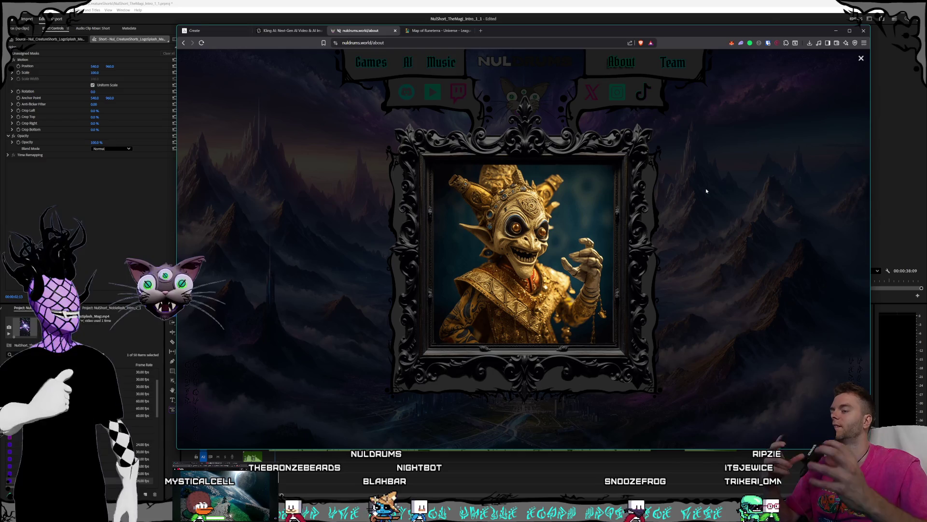
click(706, 190)
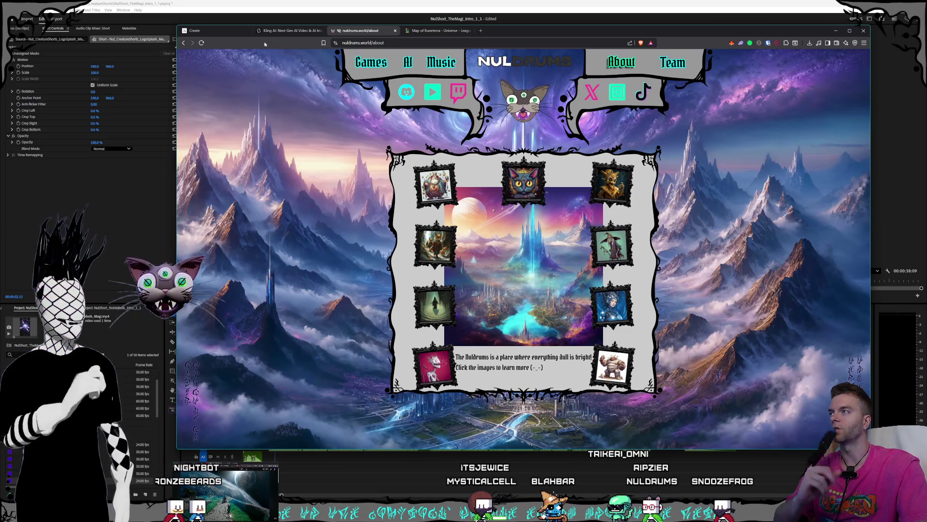
click(200, 31)
scroll(795, 231, down, 5)
scroll(724, 246, down, 5)
scroll(689, 269, down, 5)
scroll(638, 290, down, 5)
scroll(616, 239, down, 5)
scroll(615, 239, down, 5)
scroll(616, 240, down, 5)
scroll(616, 240, down, 5)
scroll(638, 240, down, 5)
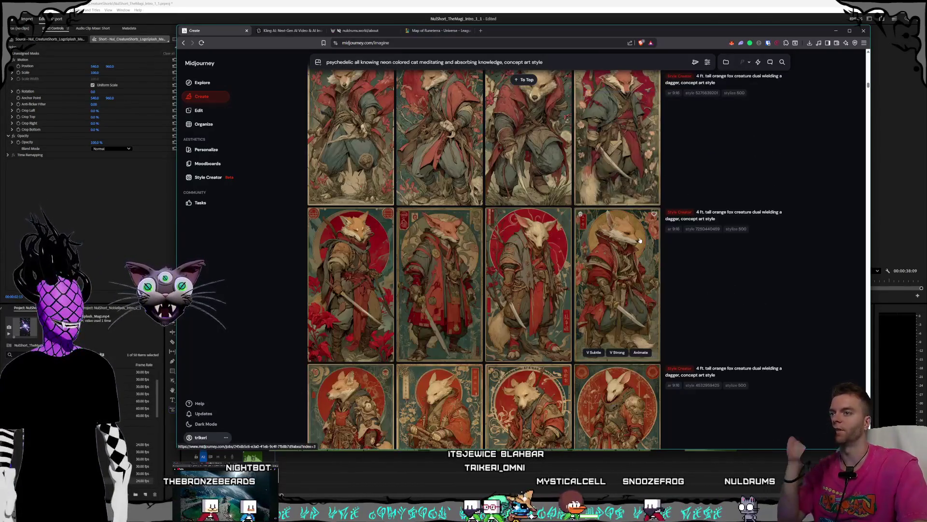
scroll(637, 239, down, 5)
scroll(638, 239, down, 5)
scroll(637, 239, down, 5)
scroll(637, 239, down, 5)
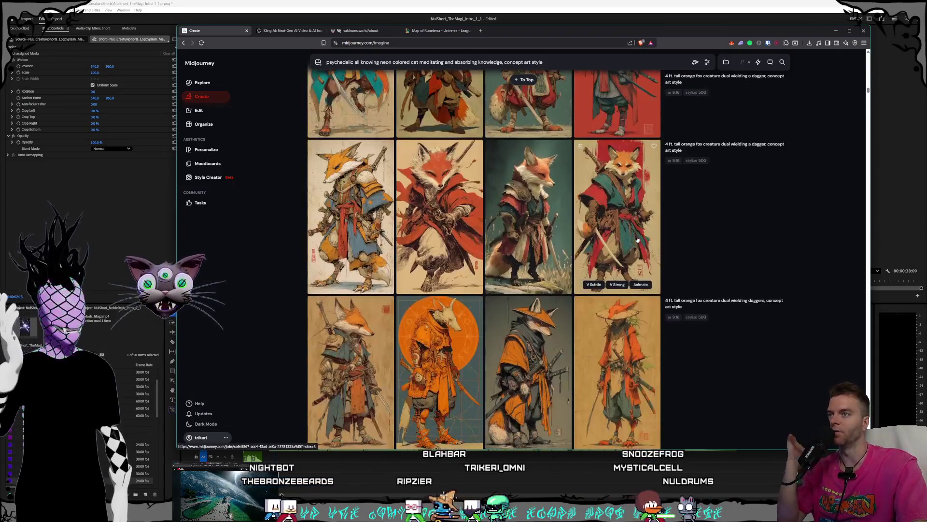
scroll(638, 239, down, 5)
scroll(637, 239, down, 5)
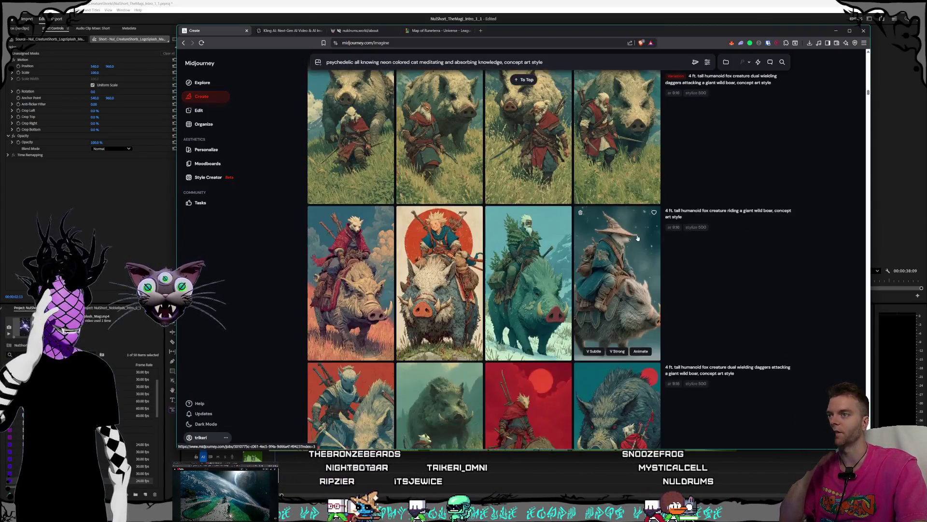
scroll(637, 239, down, 5)
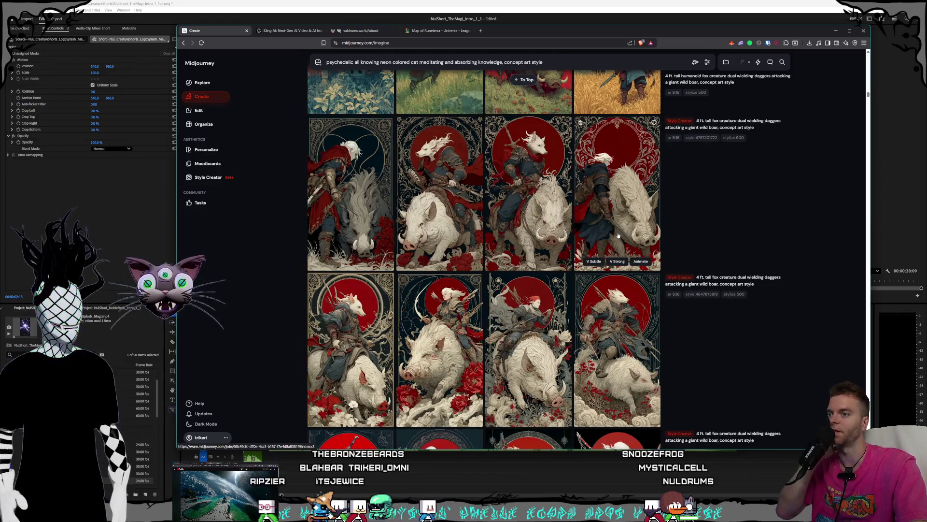
scroll(618, 235, down, 5)
scroll(619, 230, down, 3)
scroll(619, 230, down, 2)
scroll(616, 230, down, 5)
scroll(602, 231, up, 3)
scroll(583, 231, up, 2)
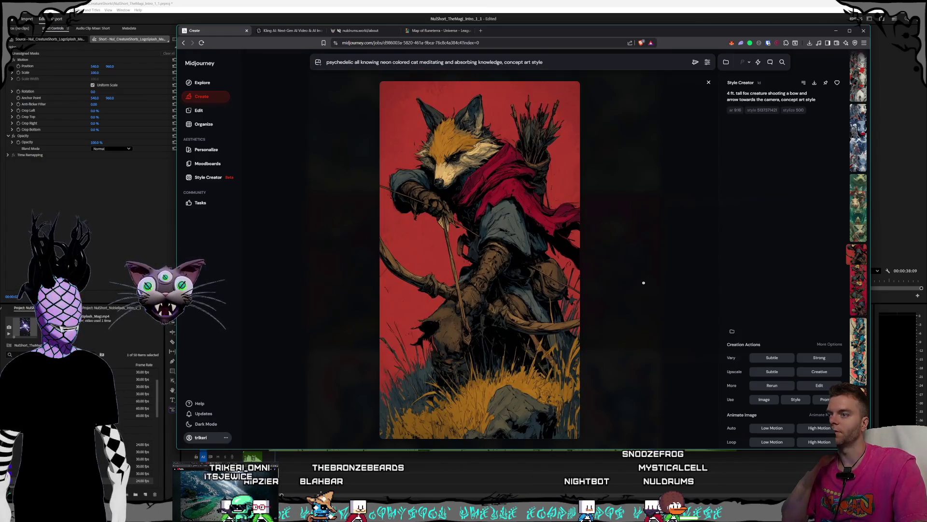
click(644, 282)
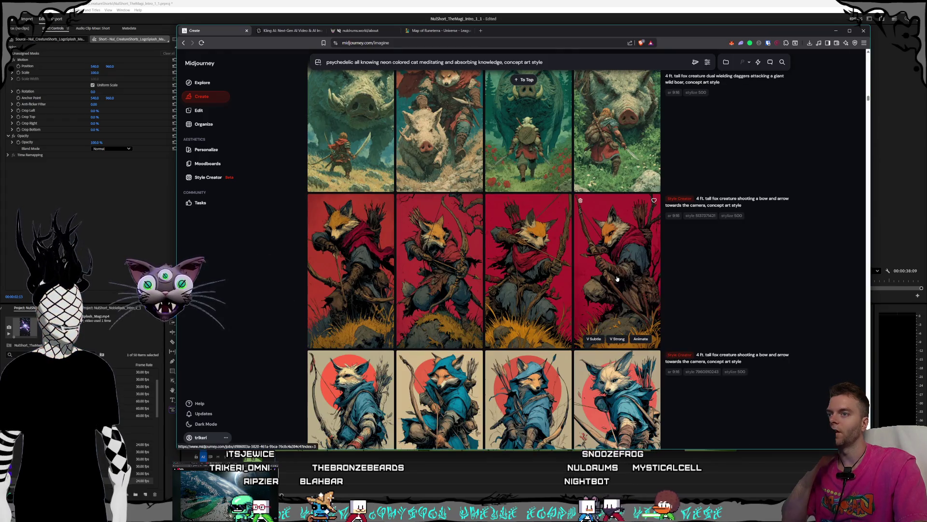
scroll(616, 279, down, 3)
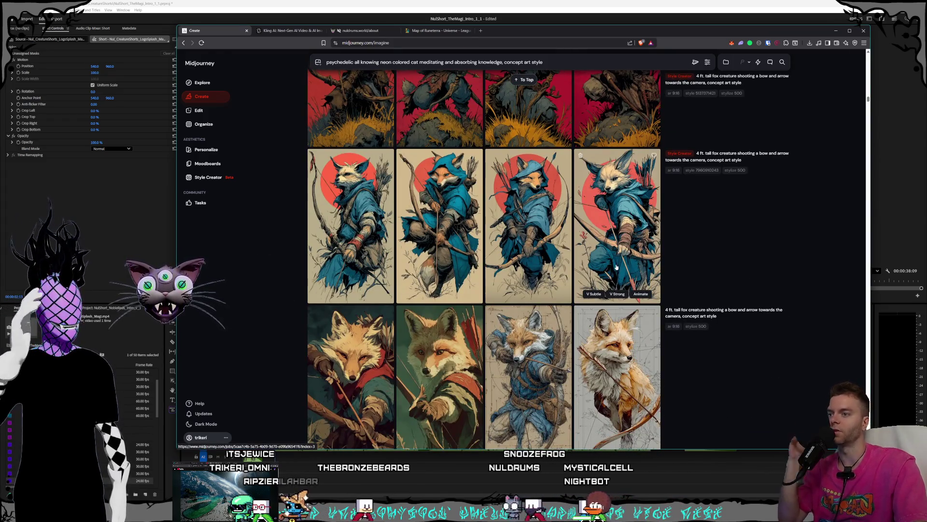
scroll(616, 272, down, 5)
scroll(619, 268, down, 2)
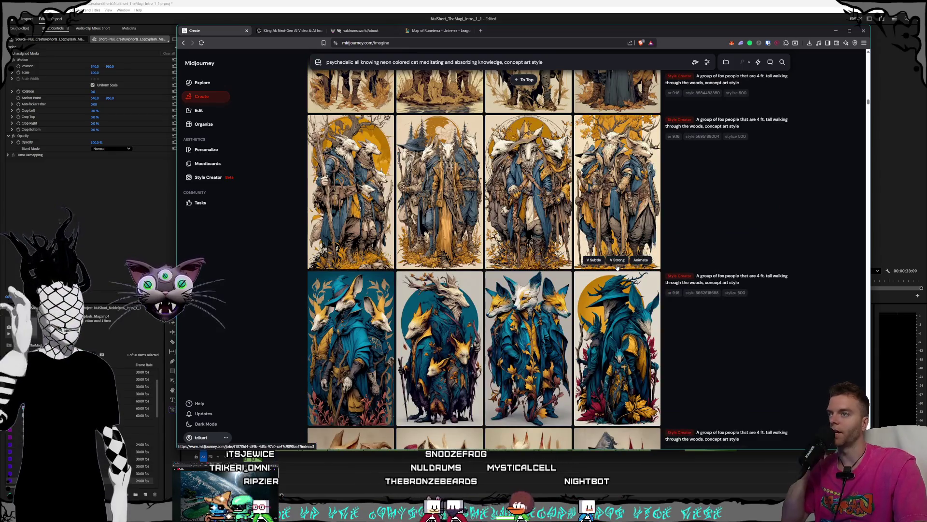
scroll(616, 267, down, 3)
scroll(616, 267, down, 2)
scroll(616, 268, down, 1)
scroll(617, 268, down, 3)
scroll(617, 268, down, 3)
scroll(616, 272, down, 3)
scroll(617, 275, down, 3)
scroll(617, 278, down, 3)
scroll(616, 278, down, 3)
scroll(616, 276, down, 3)
scroll(617, 275, down, 2)
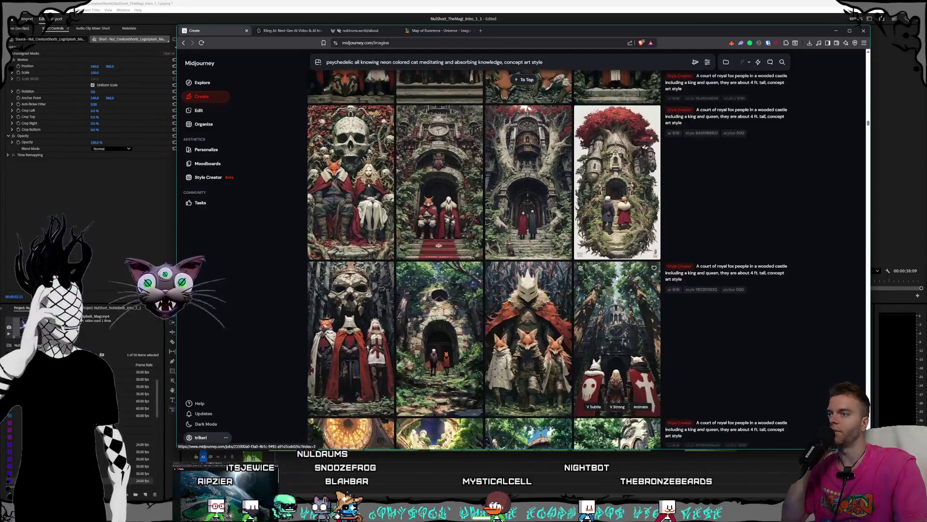
scroll(616, 276, down, 3)
scroll(617, 274, down, 3)
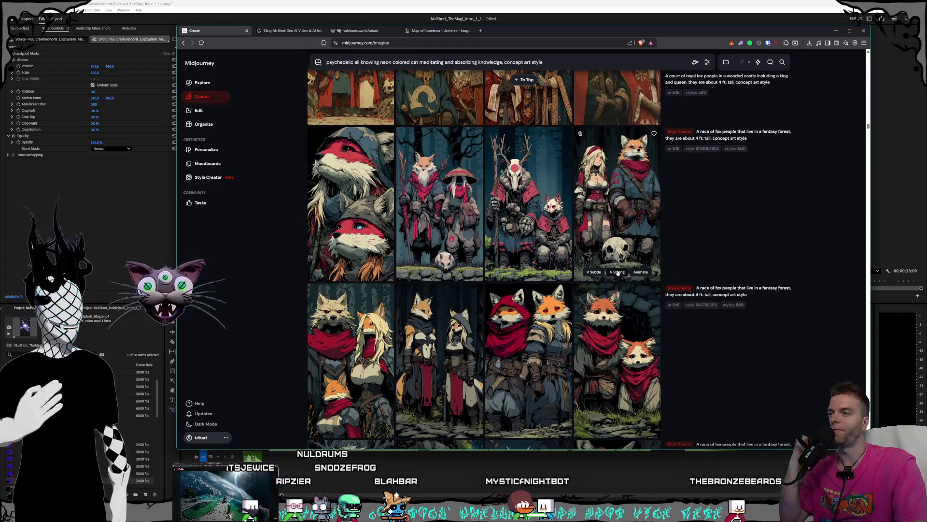
scroll(617, 271, down, 1)
scroll(618, 271, down, 3)
scroll(617, 271, down, 3)
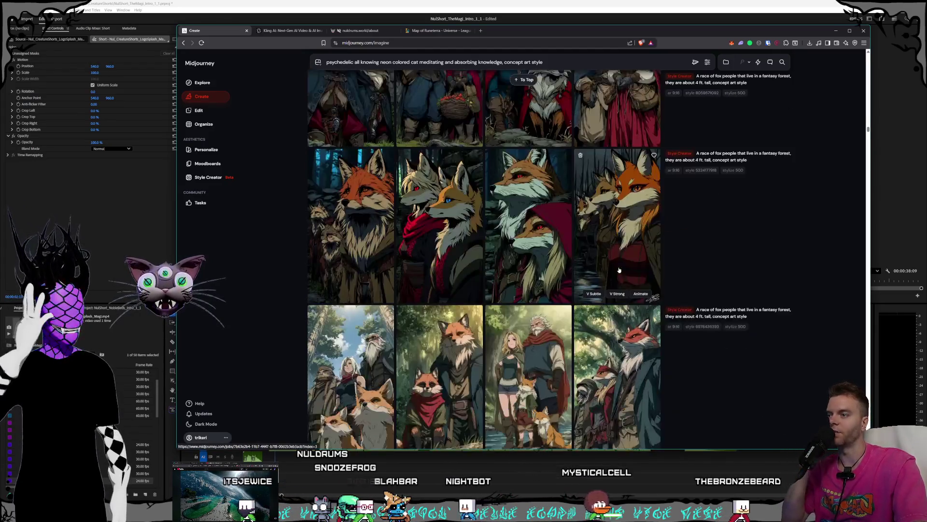
scroll(619, 270, down, 3)
scroll(620, 269, down, 3)
scroll(619, 270, down, 5)
scroll(618, 270, down, 3)
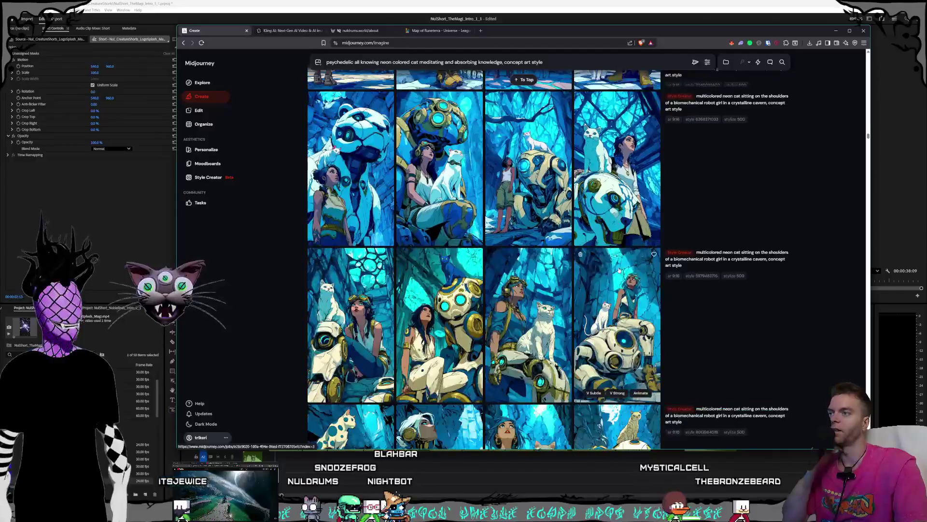
scroll(618, 273, down, 3)
scroll(617, 272, down, 3)
scroll(617, 272, down, 3)
scroll(616, 274, down, 3)
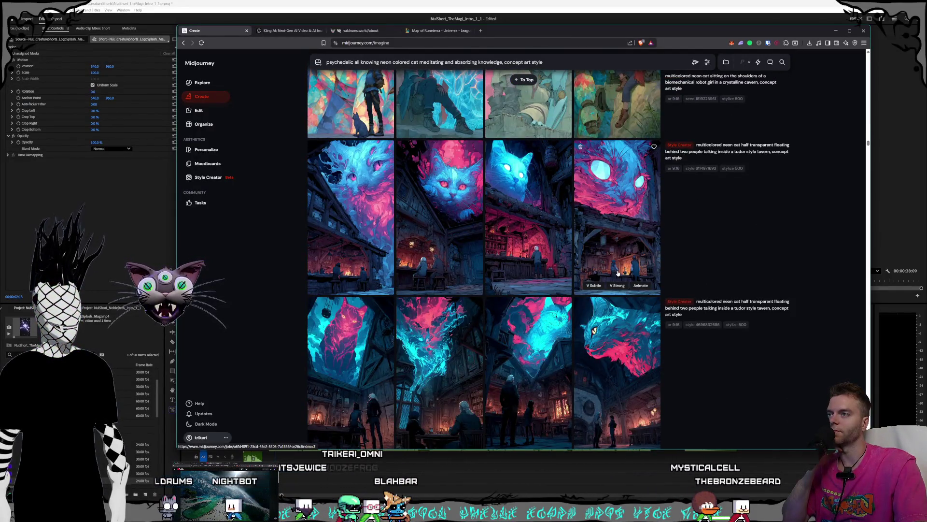
scroll(618, 273, down, 3)
scroll(615, 272, down, 3)
scroll(614, 273, down, 1)
scroll(611, 273, down, 3)
scroll(611, 273, down, 3)
scroll(609, 274, down, 3)
scroll(608, 275, down, 3)
scroll(608, 279, down, 3)
scroll(608, 280, down, 3)
scroll(607, 280, down, 3)
scroll(608, 279, down, 3)
scroll(607, 278, down, 3)
scroll(607, 278, down, 3)
scroll(606, 279, down, 3)
scroll(603, 280, down, 3)
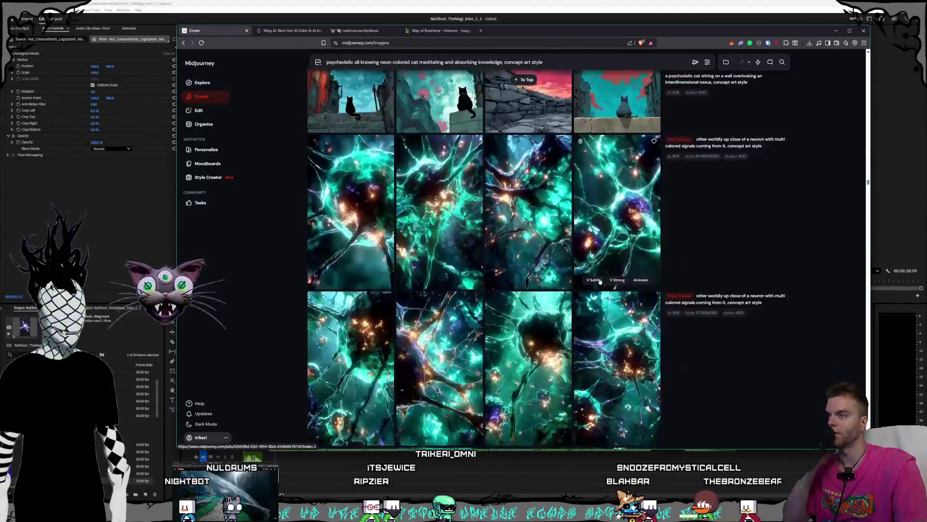
scroll(600, 281, down, 2)
scroll(598, 282, down, 3)
scroll(599, 281, down, 3)
scroll(598, 281, down, 3)
scroll(599, 281, down, 3)
scroll(599, 281, down, 3)
scroll(598, 281, down, 3)
scroll(598, 280, down, 3)
scroll(598, 280, down, 3)
scroll(598, 280, down, 3)
scroll(598, 280, down, 3)
scroll(599, 280, down, 3)
scroll(599, 281, down, 3)
scroll(598, 282, down, 3)
scroll(601, 283, down, 3)
scroll(607, 286, down, 3)
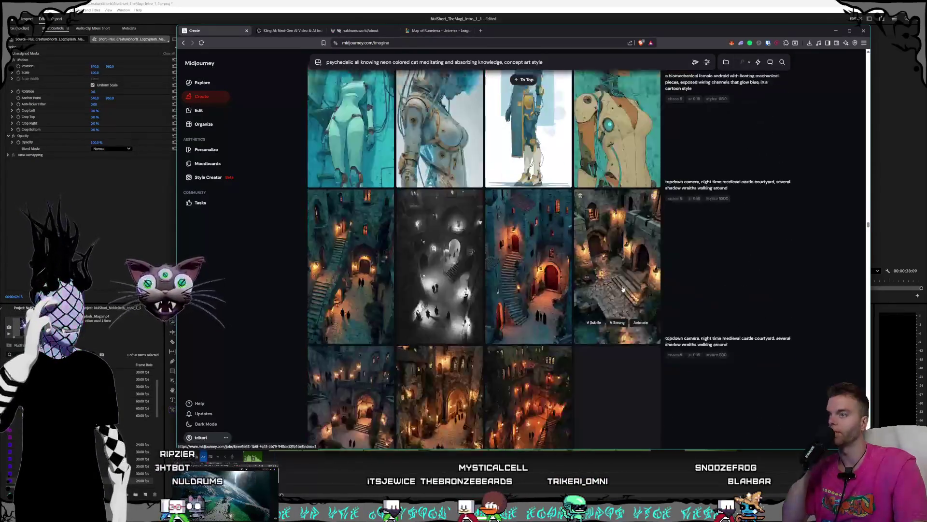
scroll(615, 291, down, 3)
scroll(614, 290, down, 3)
scroll(610, 291, down, 3)
scroll(604, 292, down, 3)
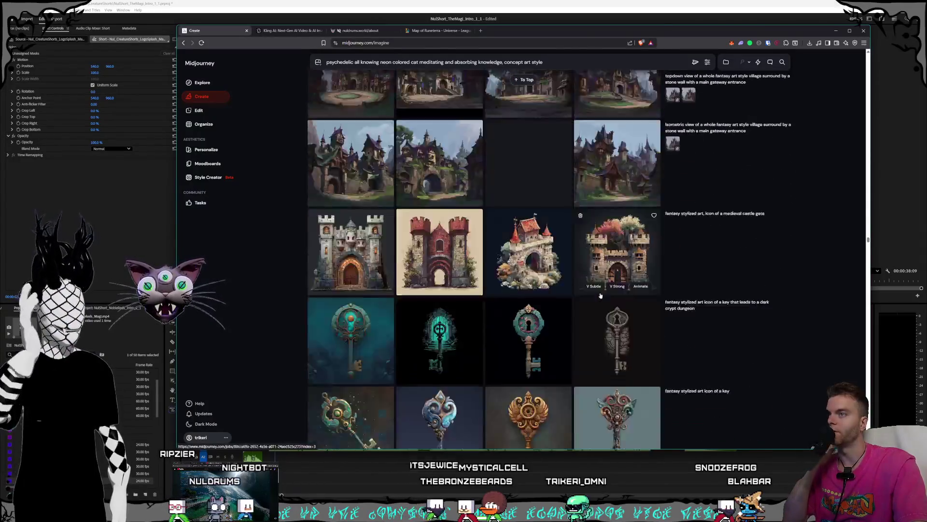
scroll(598, 294, down, 3)
scroll(599, 294, down, 3)
scroll(597, 295, down, 3)
scroll(594, 296, down, 3)
scroll(591, 297, down, 3)
scroll(591, 297, down, 3)
scroll(591, 298, down, 3)
scroll(591, 300, down, 3)
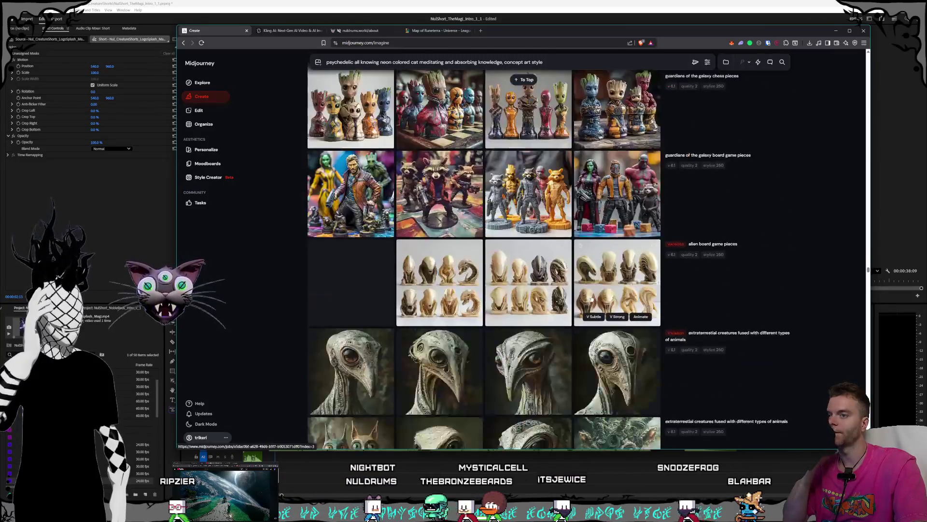
scroll(590, 302, down, 3)
scroll(590, 302, down, 3)
scroll(606, 290, down, 3)
scroll(606, 290, down, 3)
scroll(584, 298, down, 3)
scroll(584, 298, down, 3)
scroll(584, 298, down, 3)
scroll(584, 300, down, 3)
scroll(585, 300, down, 3)
scroll(584, 300, down, 3)
scroll(582, 298, down, 3)
scroll(582, 298, down, 3)
scroll(583, 305, down, 3)
scroll(582, 305, down, 3)
scroll(585, 298, down, 3)
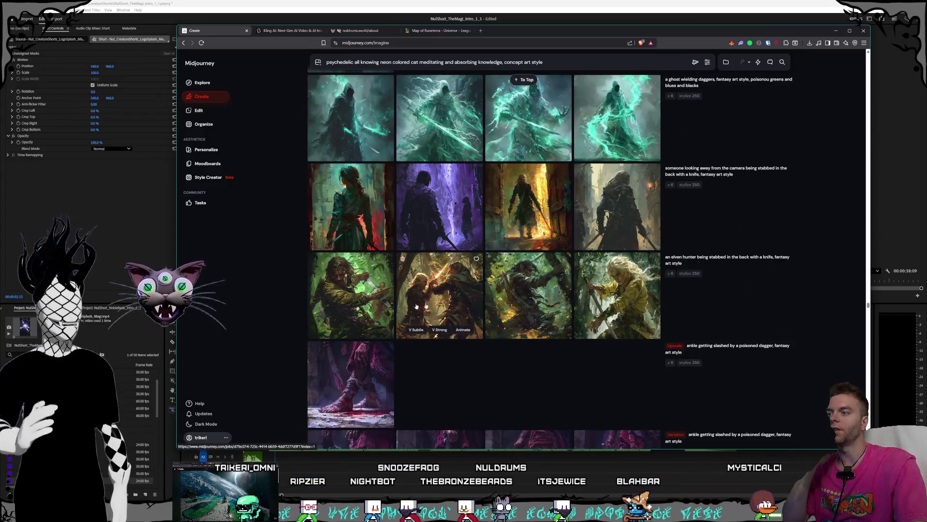
scroll(501, 287, down, 1)
scroll(481, 285, down, 2)
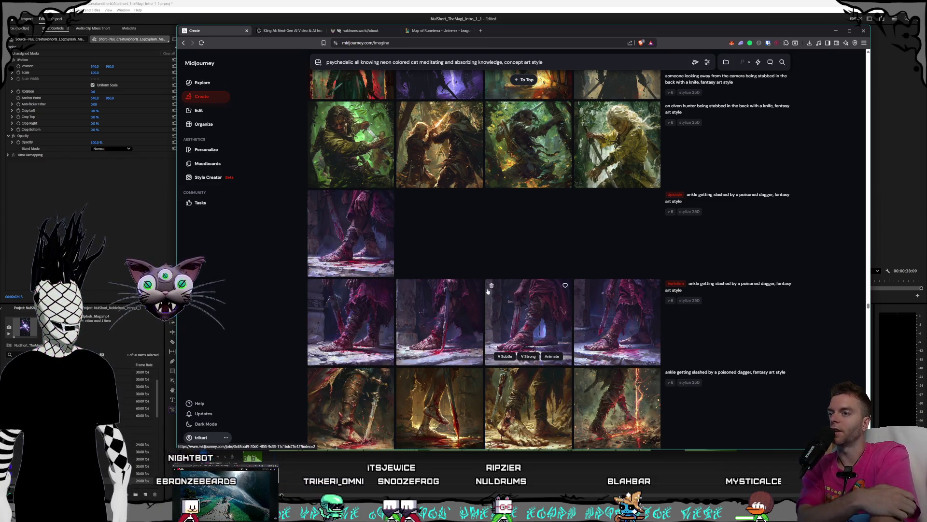
mouse_move(440, 322)
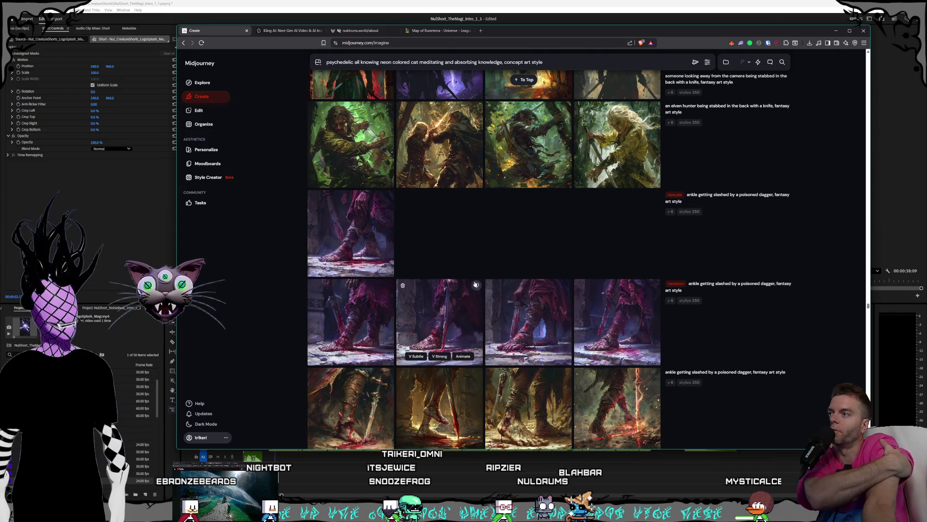
scroll(520, 296, up, 2)
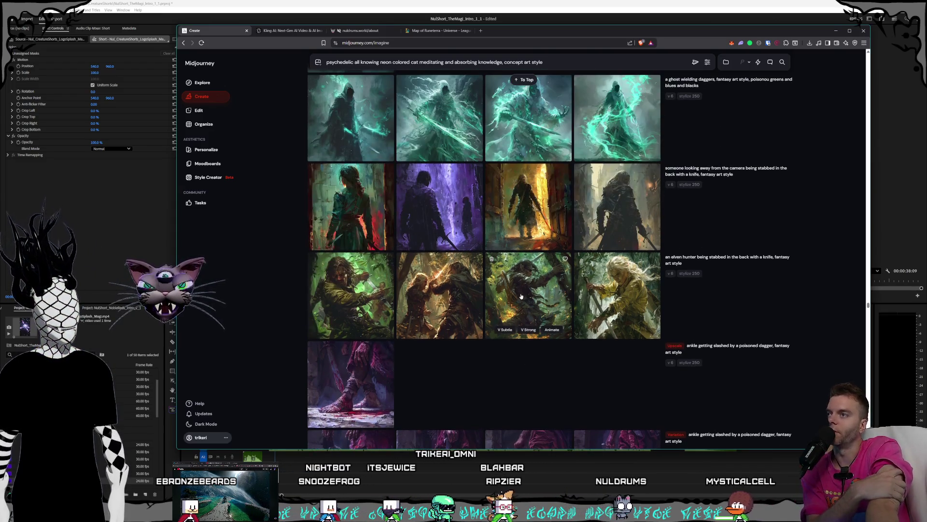
scroll(507, 298, up, 1)
scroll(478, 290, up, 1)
scroll(450, 283, up, 2)
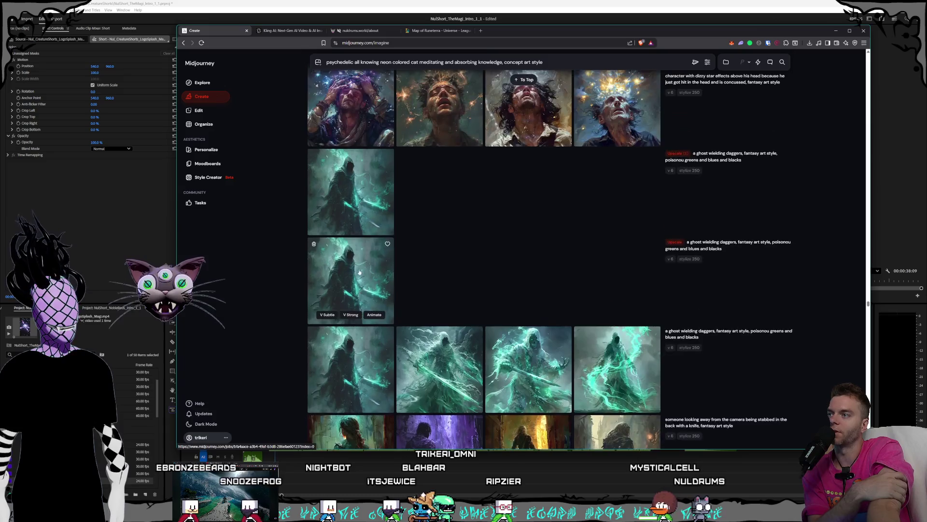
scroll(408, 270, up, 1)
scroll(474, 292, up, 2)
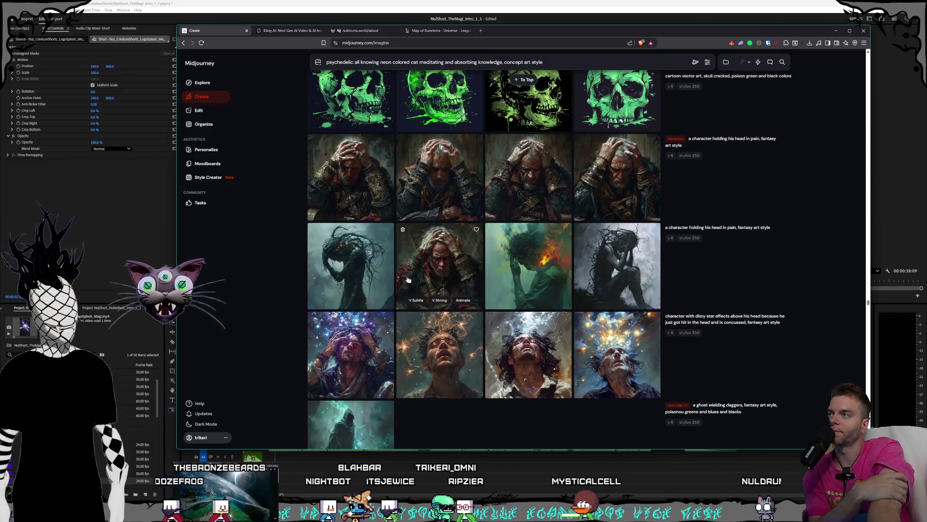
scroll(507, 286, up, 2)
scroll(420, 274, up, 3)
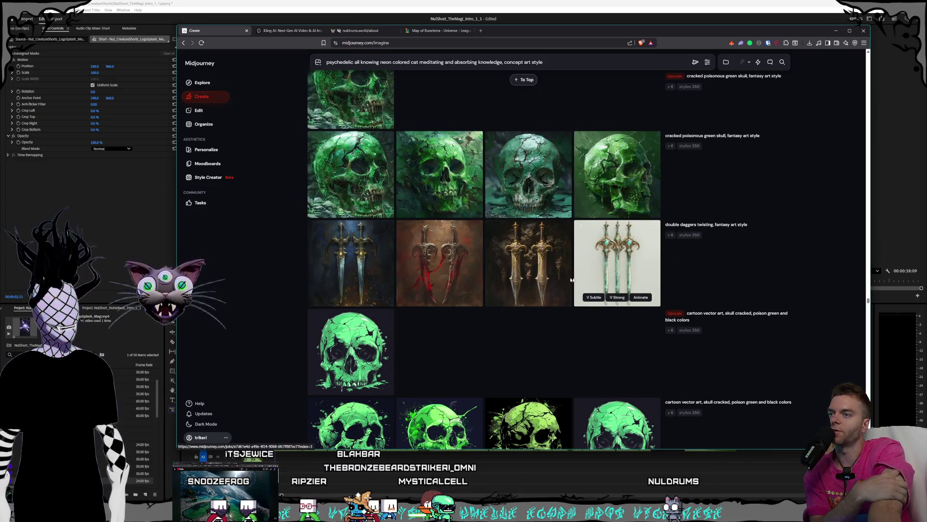
scroll(556, 282, up, 2)
scroll(507, 279, up, 2)
scroll(434, 276, up, 3)
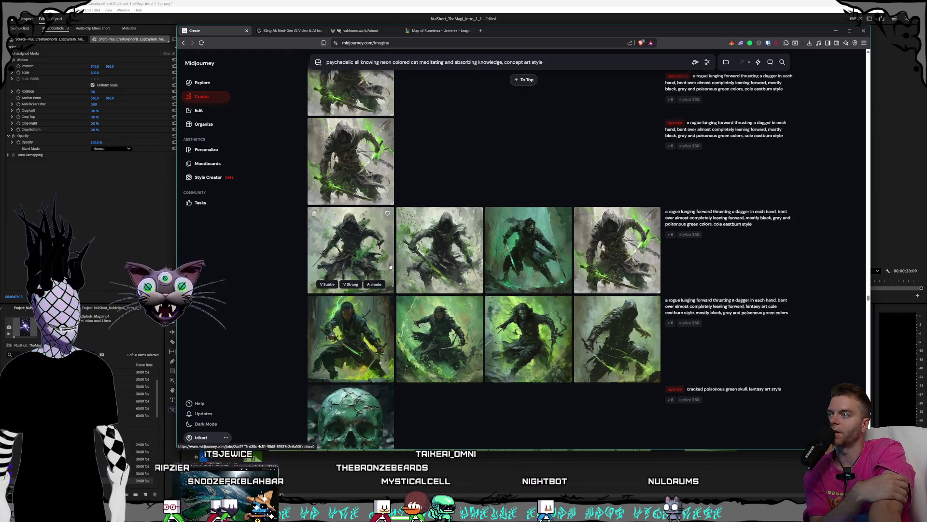
scroll(420, 270, up, 2)
scroll(460, 265, up, 2)
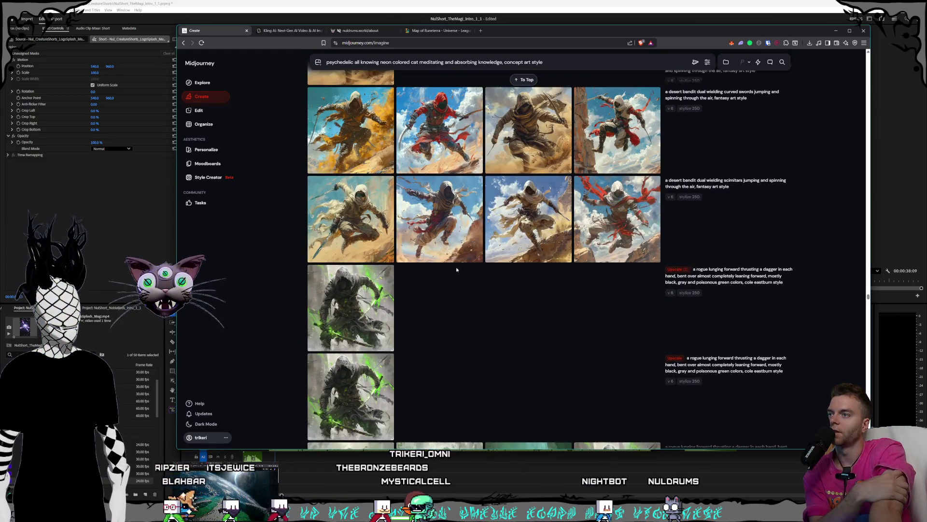
scroll(456, 267, up, 3)
scroll(406, 253, down, 1)
scroll(341, 238, down, 4)
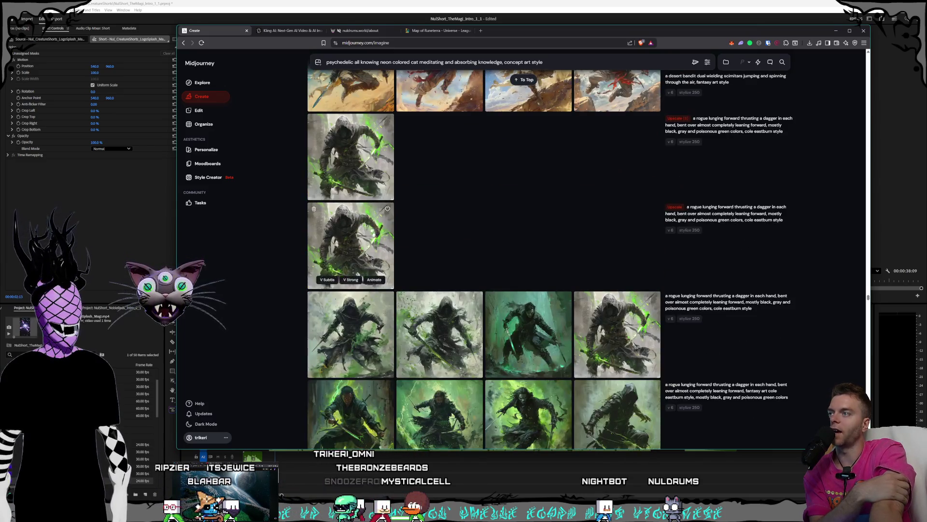
scroll(351, 246, down, 3)
scroll(406, 253, down, 3)
scroll(449, 261, down, 3)
scroll(496, 271, down, 3)
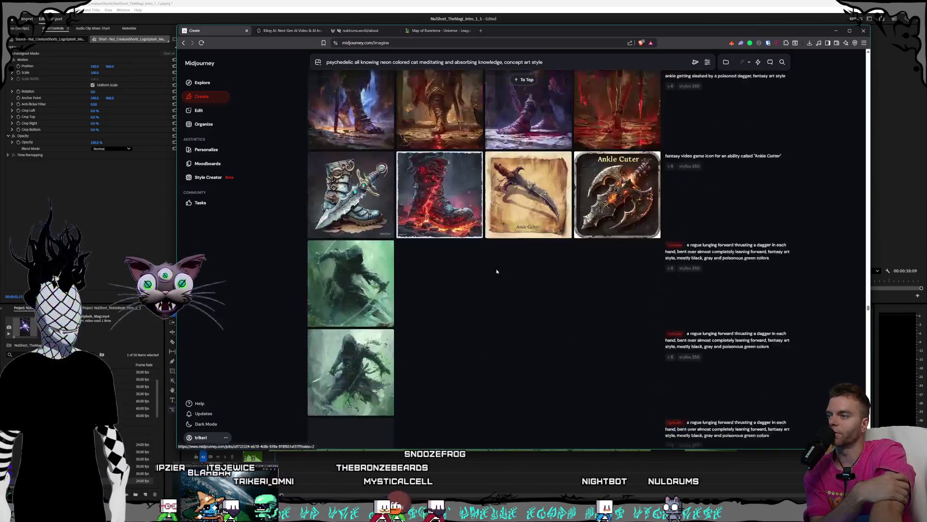
scroll(496, 271, down, 3)
scroll(494, 267, down, 3)
scroll(494, 268, down, 3)
scroll(494, 267, down, 3)
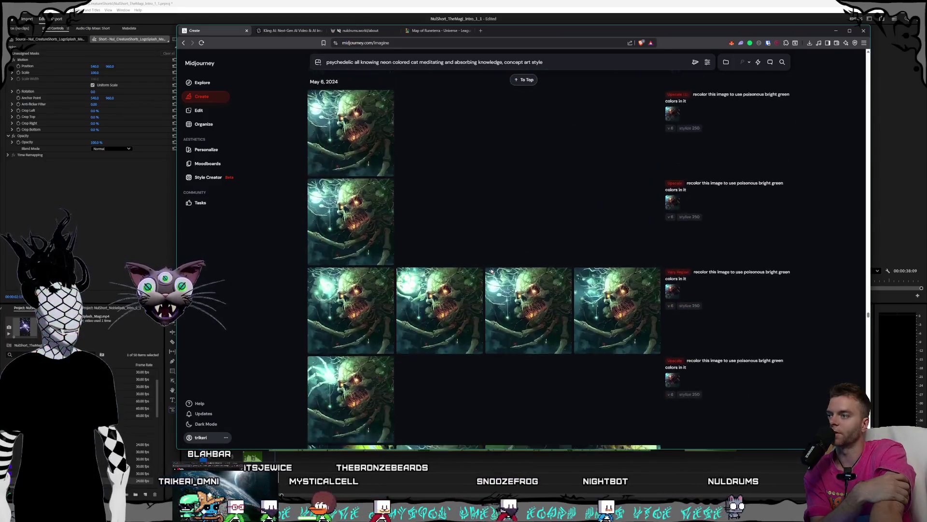
scroll(492, 272, down, 3)
scroll(478, 281, down, 2)
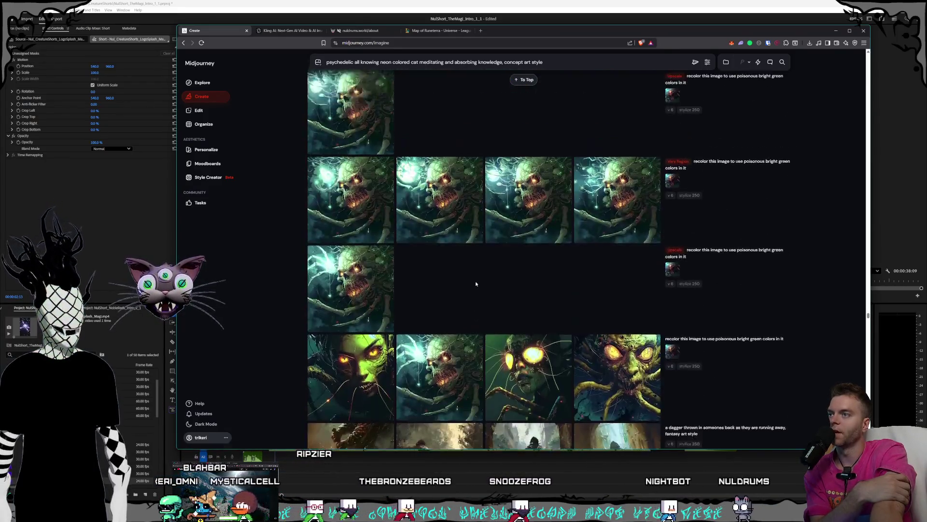
scroll(475, 278, down, 2)
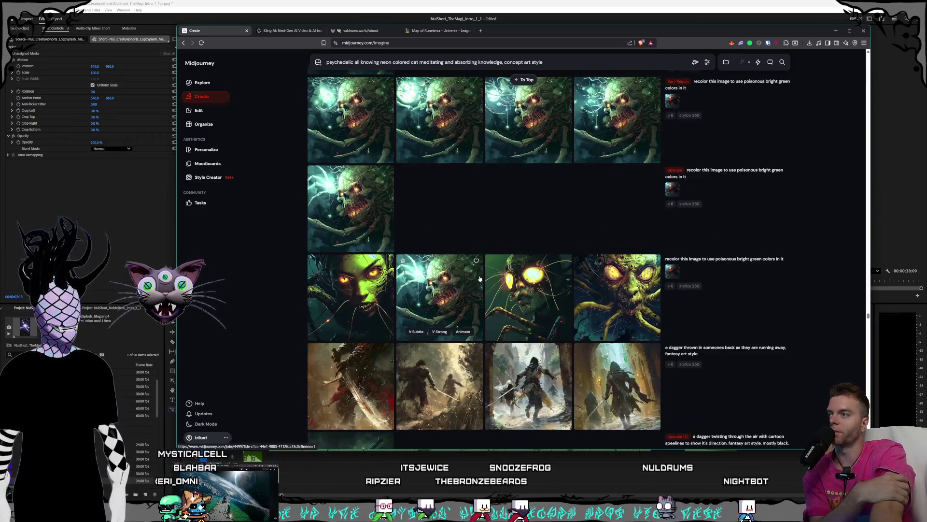
scroll(449, 298, up, 1)
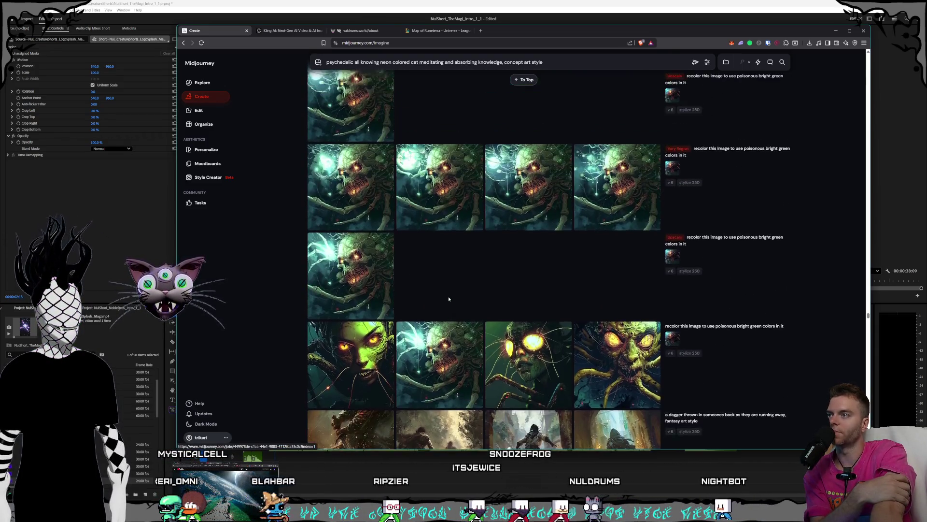
scroll(449, 297, up, 3)
scroll(449, 296, up, 2)
scroll(447, 295, down, 1)
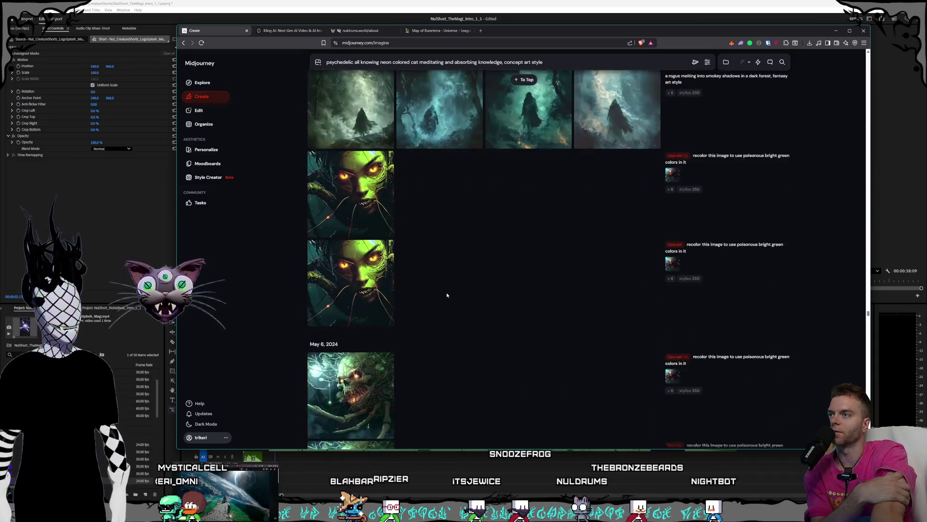
scroll(447, 295, down, 3)
scroll(448, 295, down, 3)
scroll(449, 294, down, 3)
scroll(450, 293, down, 2)
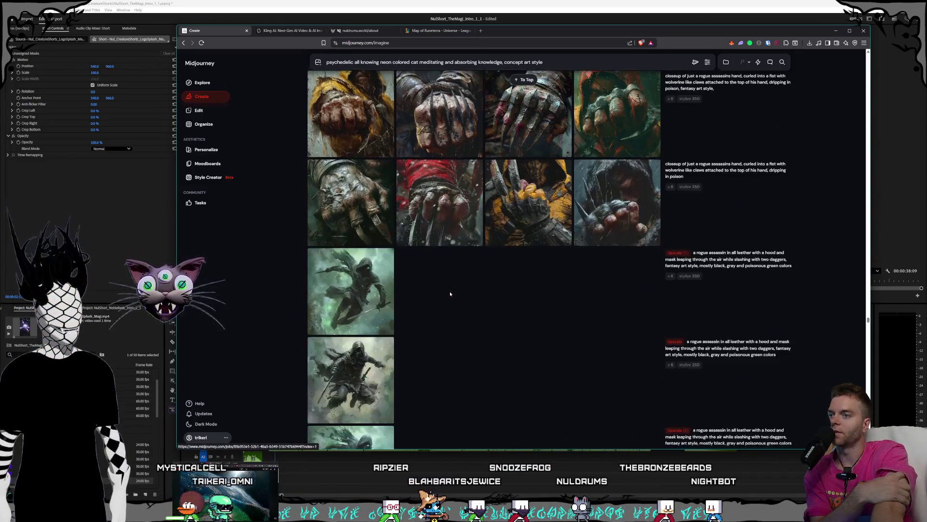
scroll(450, 294, down, 3)
scroll(450, 293, down, 3)
scroll(450, 293, down, 2)
scroll(450, 294, down, 3)
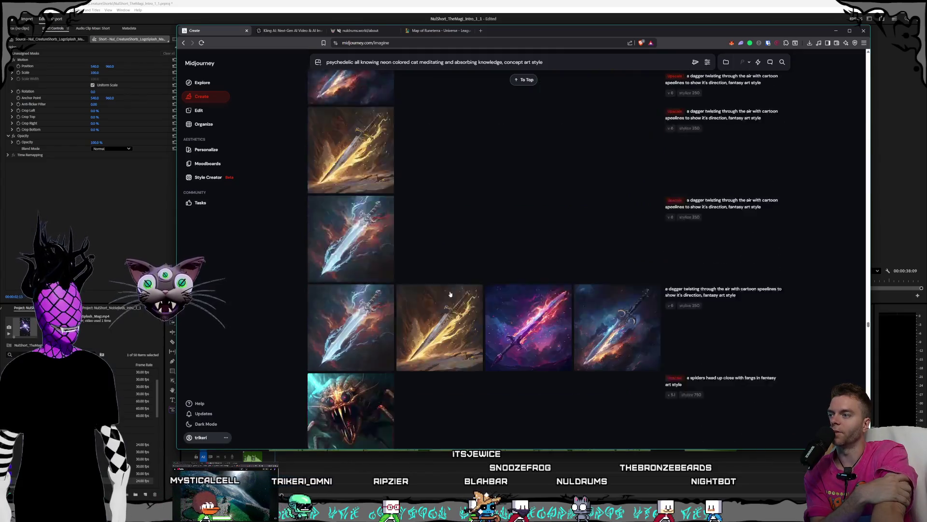
scroll(450, 294, down, 3)
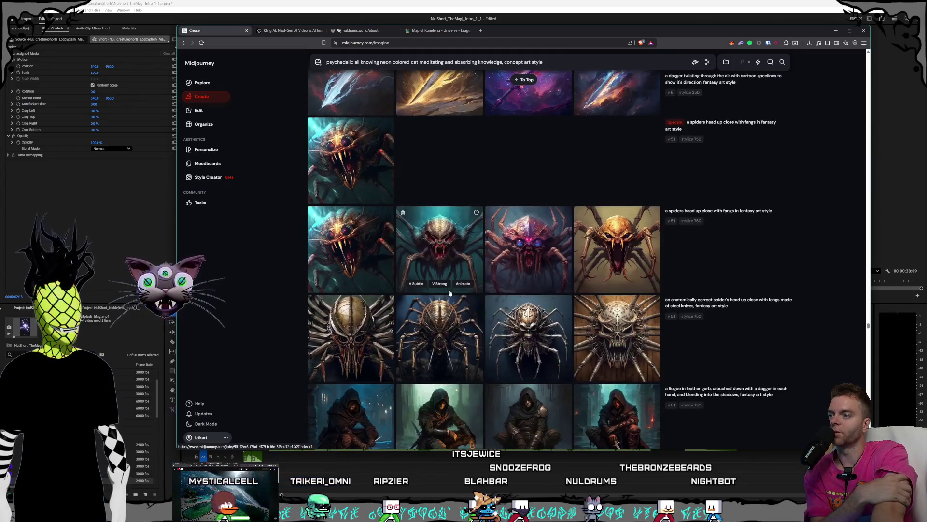
View the fanged spider-head close-up at full size from the feed.
click(351, 167)
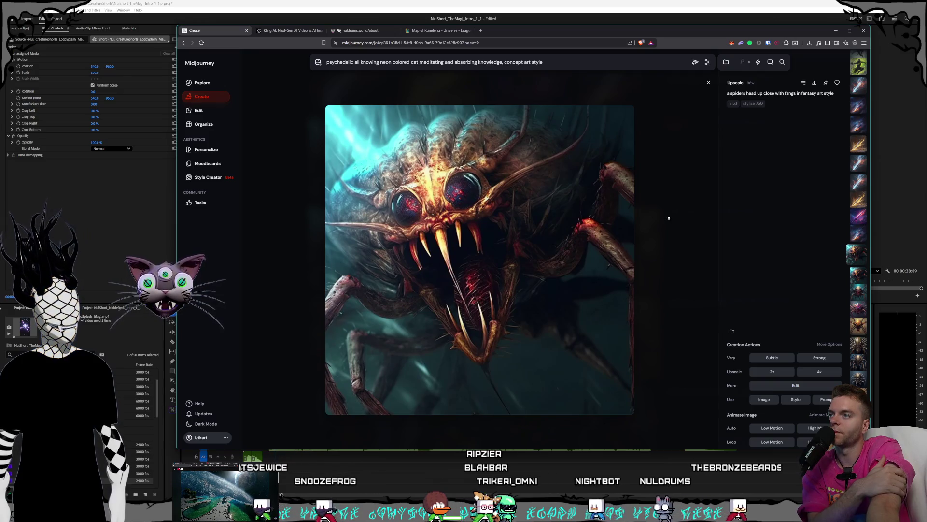
Close the spider close-up and enlarge a blue biomechanical android image from the feed.
key(Escape)
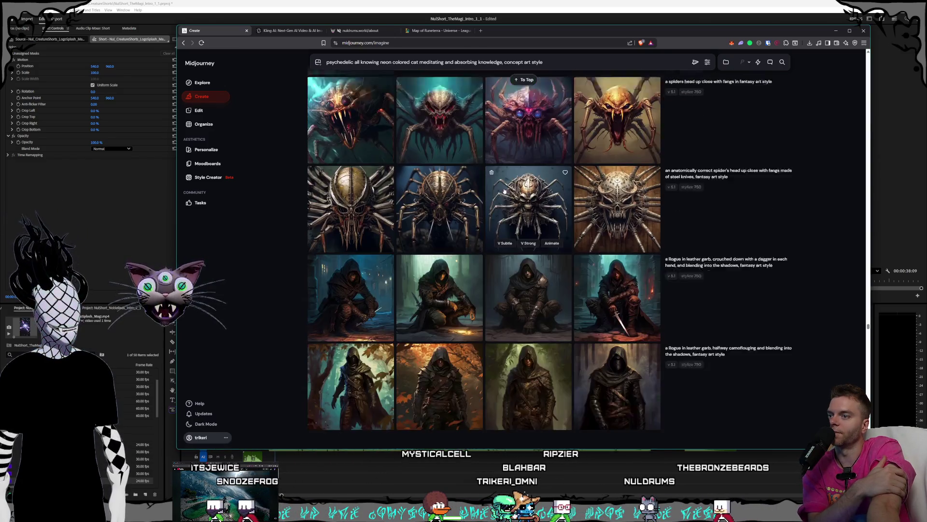
scroll(506, 190, down, 5)
scroll(506, 193, down, 5)
scroll(507, 196, down, 5)
scroll(506, 196, down, 5)
scroll(507, 196, down, 3)
scroll(507, 195, down, 3)
scroll(507, 196, up, 2)
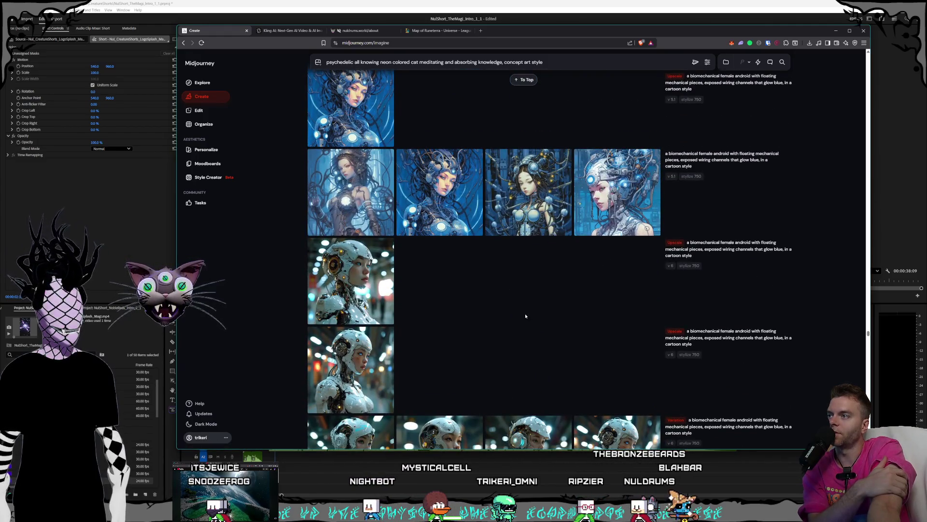
scroll(525, 312, up, 2)
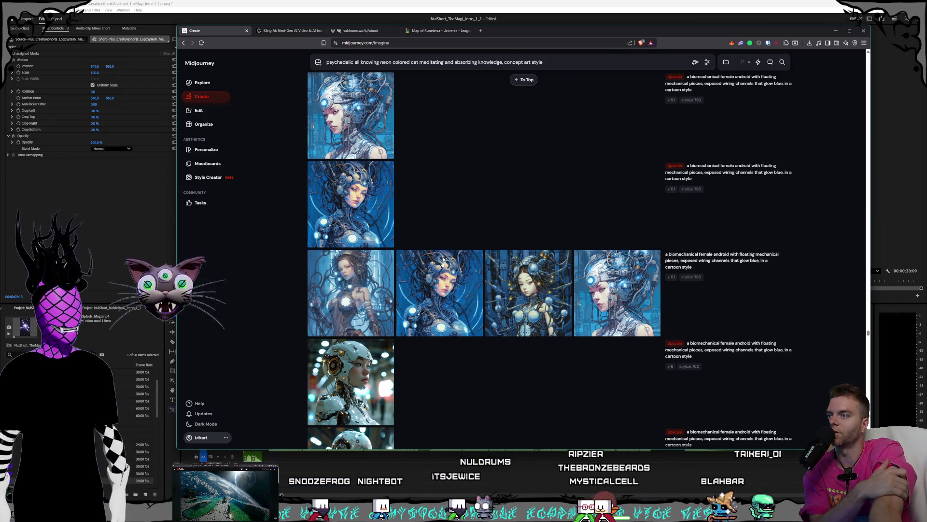
mouse_move(616, 293)
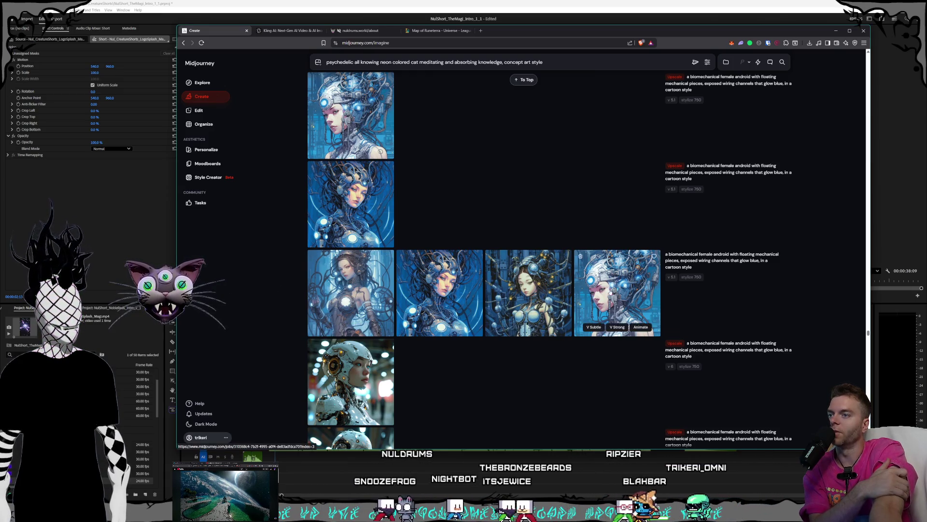
click(442, 305)
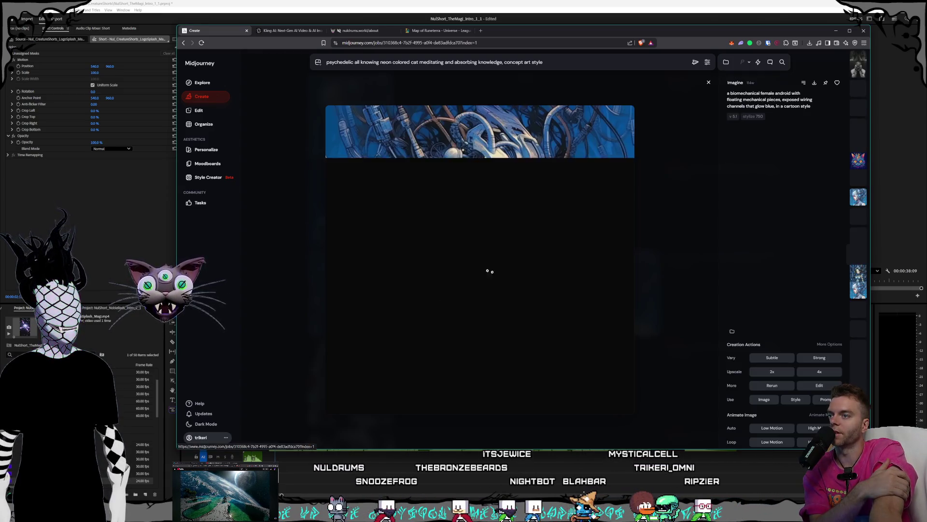
View the first, third, second and fourth android variations full size in turn, ending back on the feed.
click(662, 315)
click(371, 312)
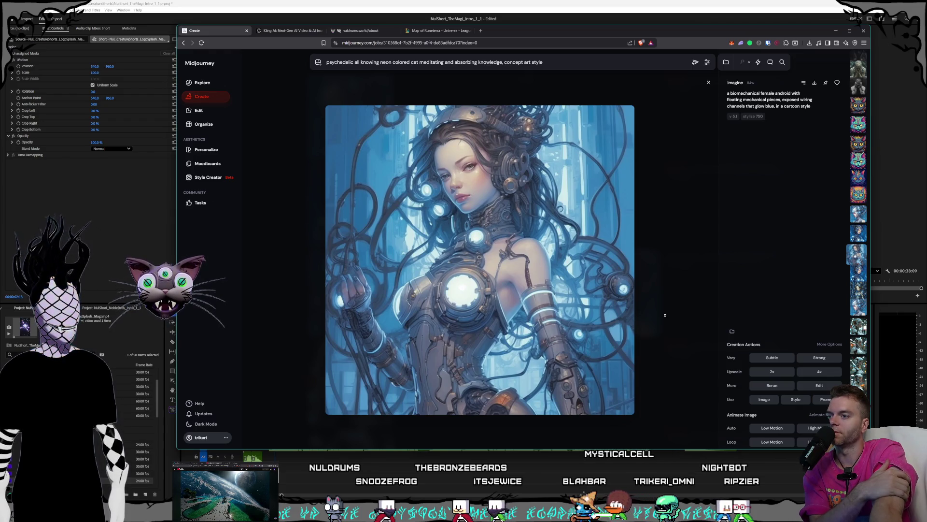
click(665, 315)
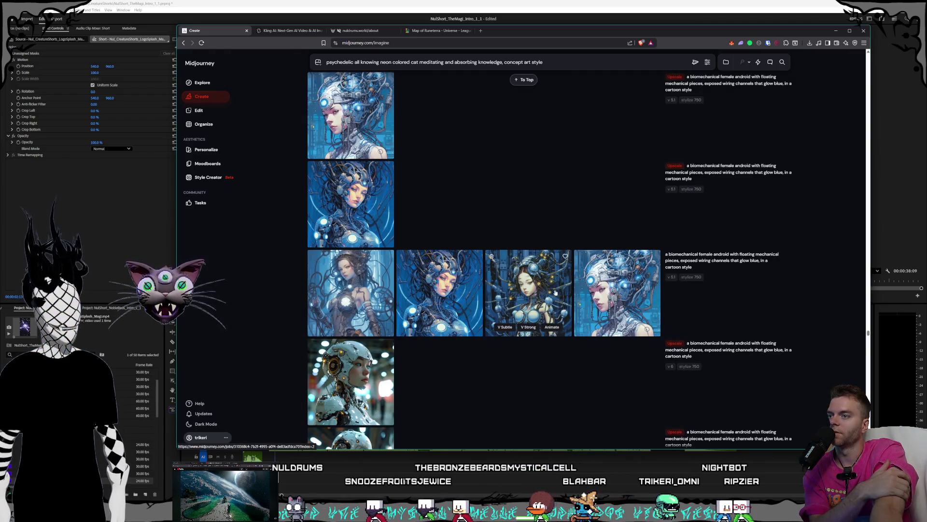
click(555, 291)
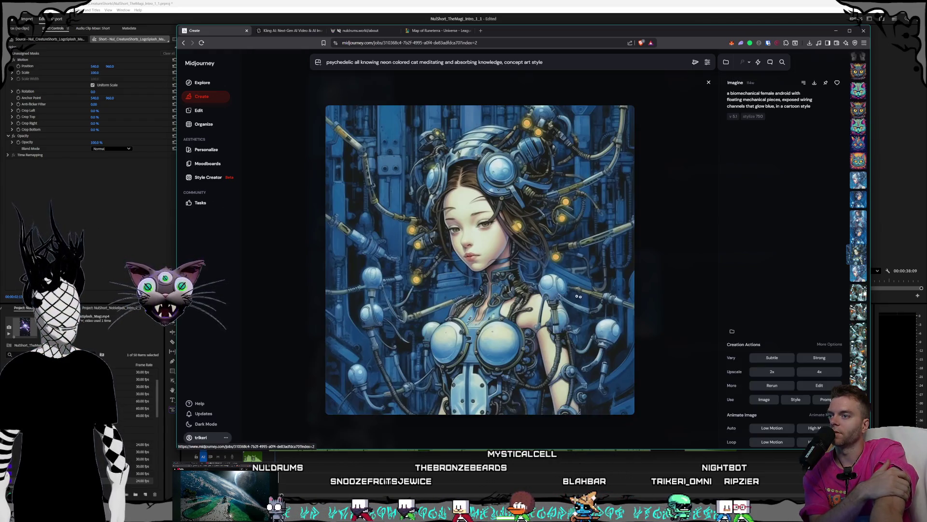
click(661, 300)
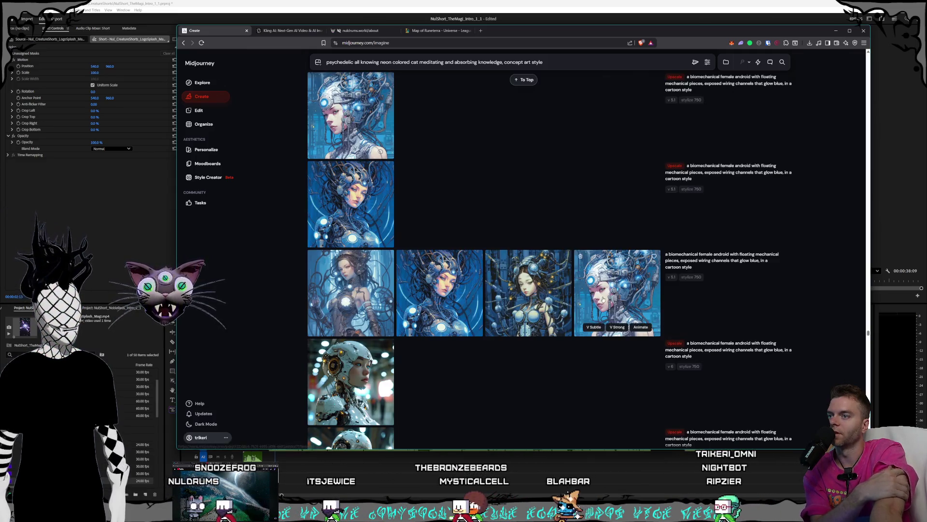
click(457, 291)
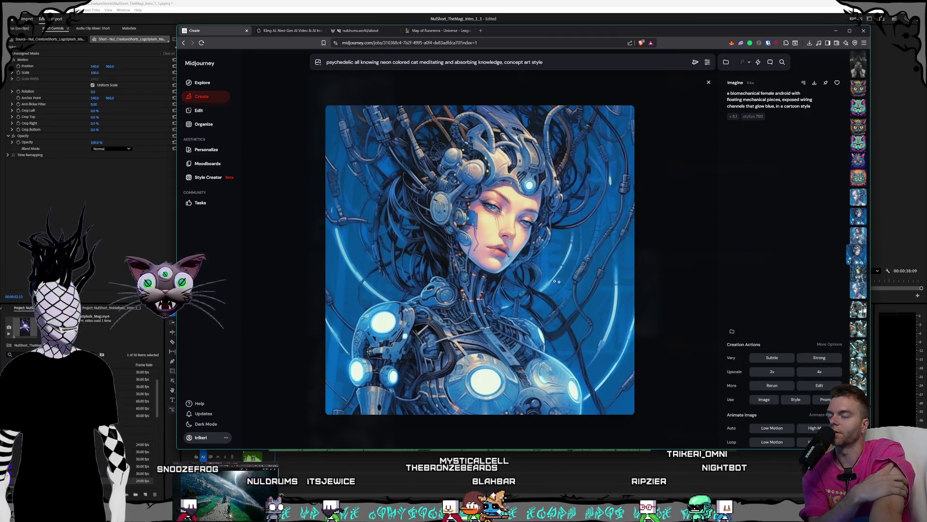
click(660, 248)
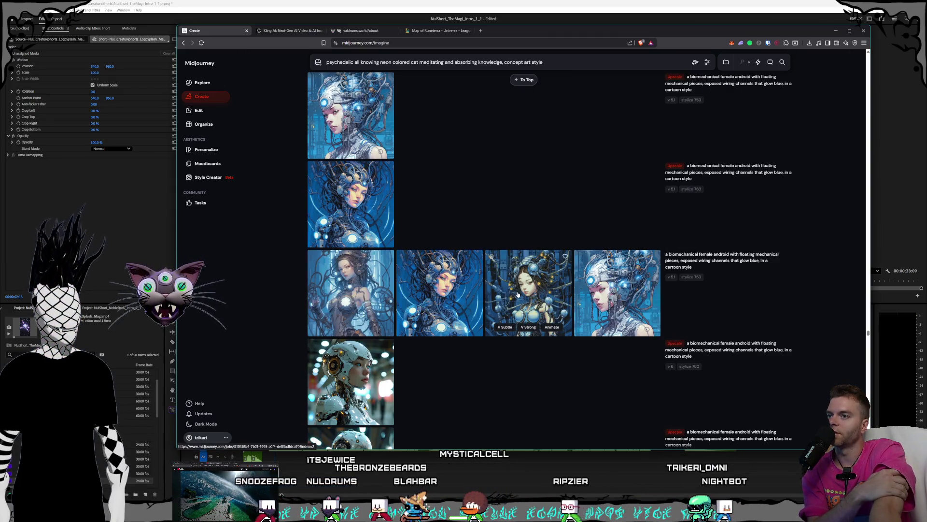
click(594, 297)
key(Escape)
click(448, 300)
key(Escape)
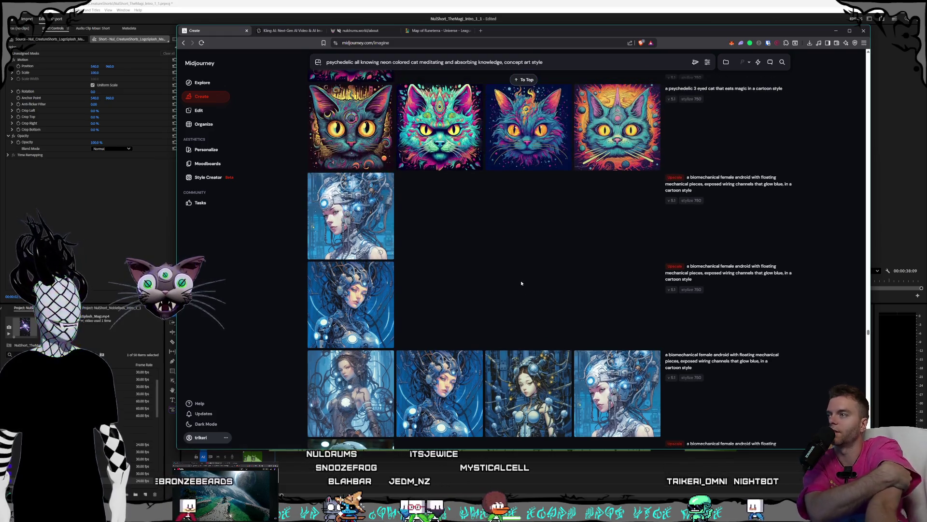
scroll(522, 282, down, 3)
scroll(522, 283, down, 3)
scroll(521, 283, down, 3)
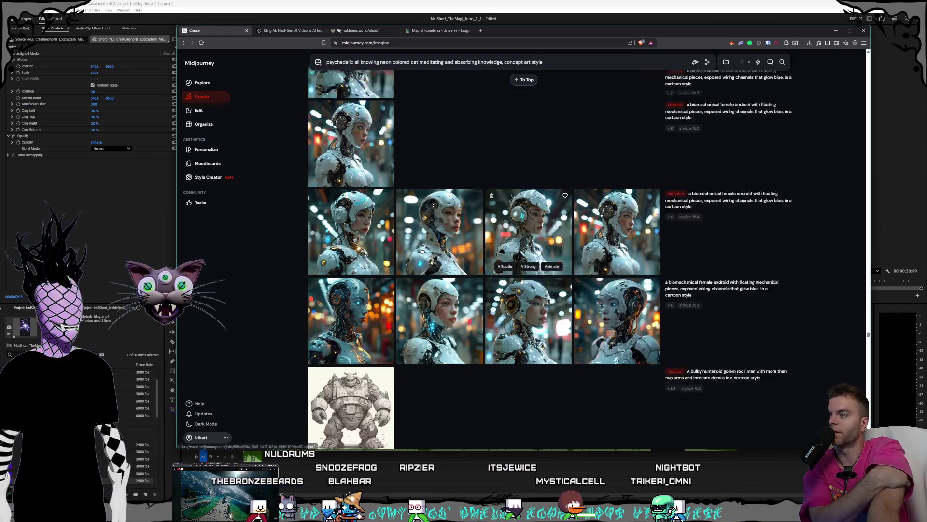
scroll(522, 282, down, 3)
scroll(521, 281, down, 2)
scroll(522, 281, down, 3)
scroll(522, 281, down, 3)
scroll(522, 281, down, 3)
scroll(521, 281, down, 2)
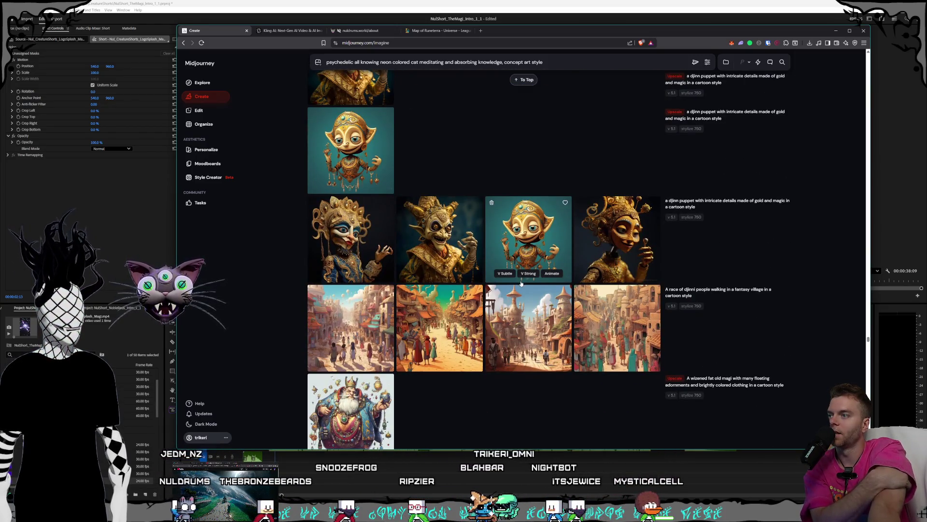
scroll(519, 285, up, 2)
scroll(519, 284, down, 1)
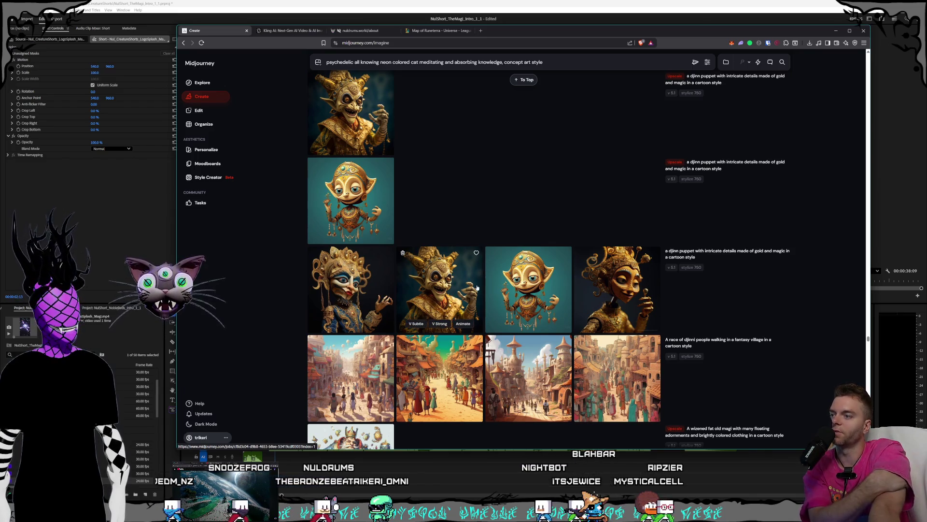
scroll(477, 287, down, 1)
scroll(457, 279, down, 2)
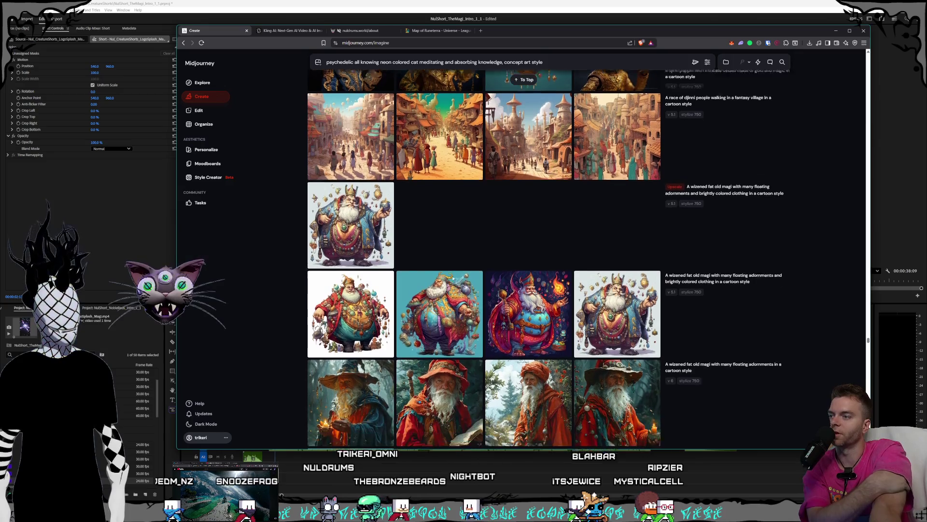
scroll(552, 266, down, 1)
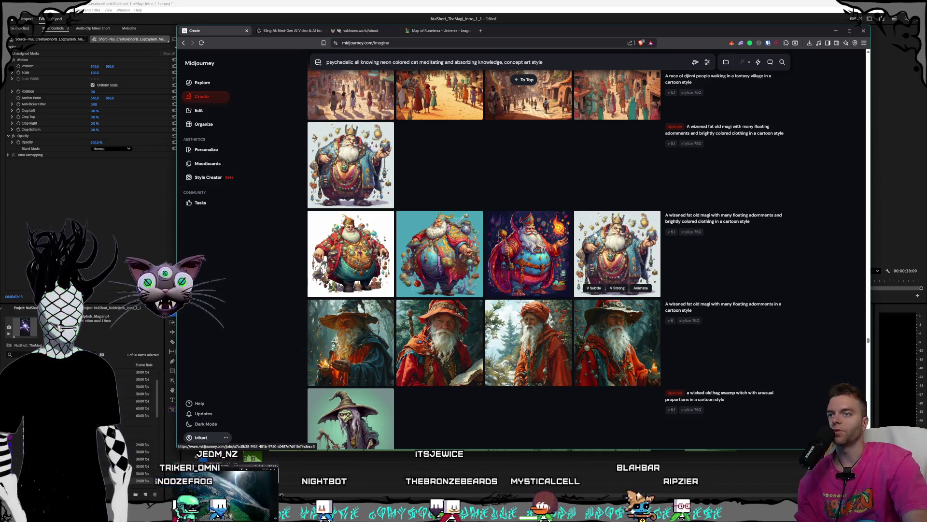
mouse_move(779, 224)
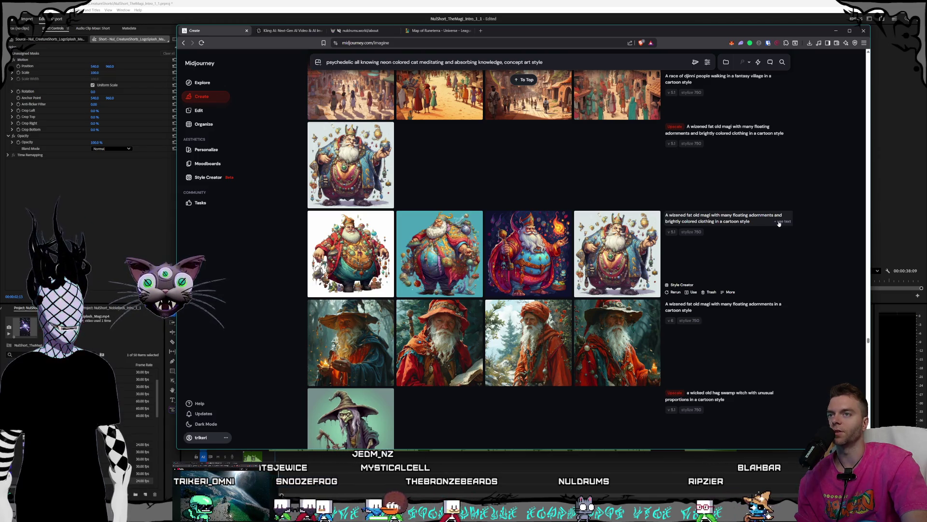
scroll(487, 201, down, 5)
scroll(559, 361, down, 5)
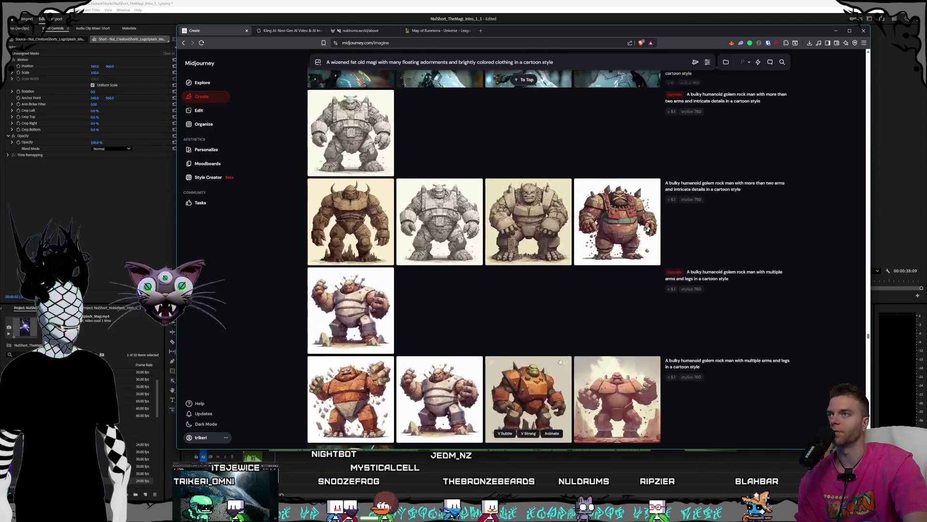
scroll(568, 86, up, 4)
scroll(534, 196, up, 10)
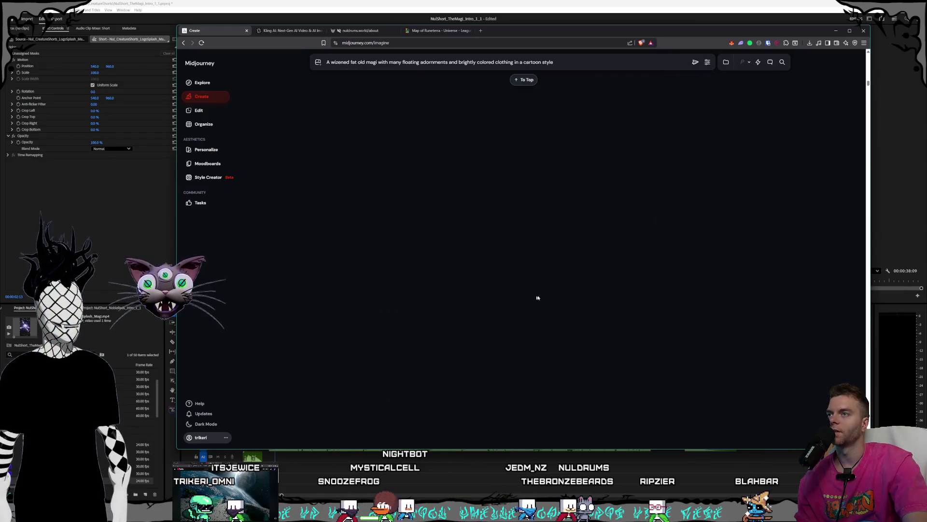
scroll(529, 289, up, 5)
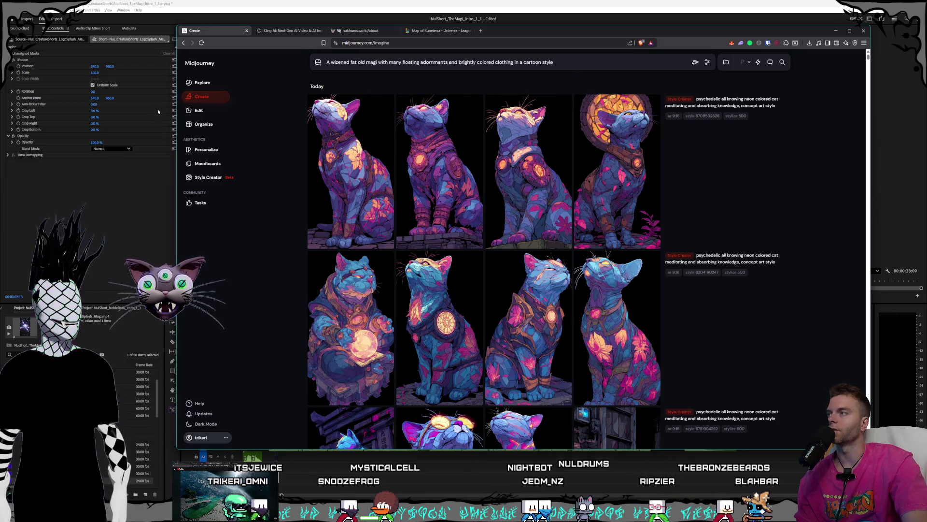
Edit the wizened fat old magi prompt to end with 'cartoon concept art style' and submit it.
click(706, 61)
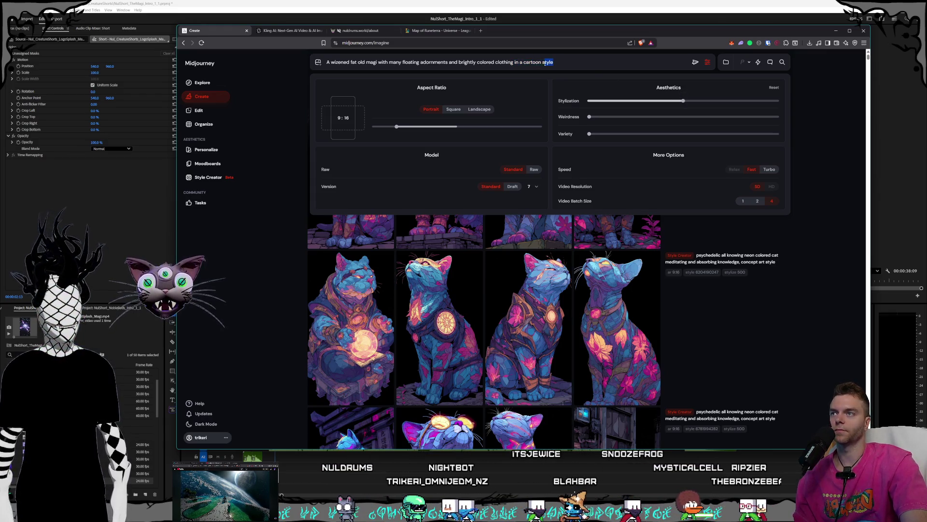
click(564, 62)
text(,)
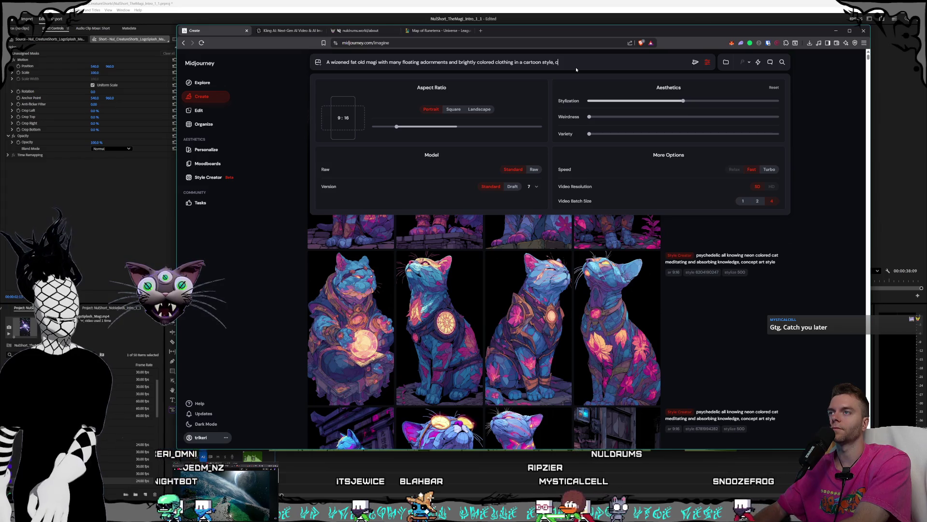
text(concept)
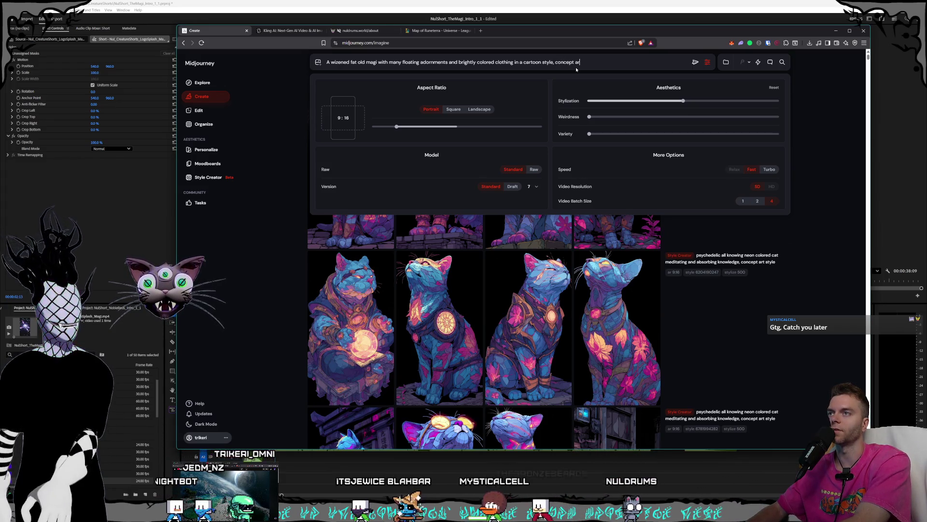
text( ar)
key(BackSpace)
key(BackSpace)
key(BackSpace)
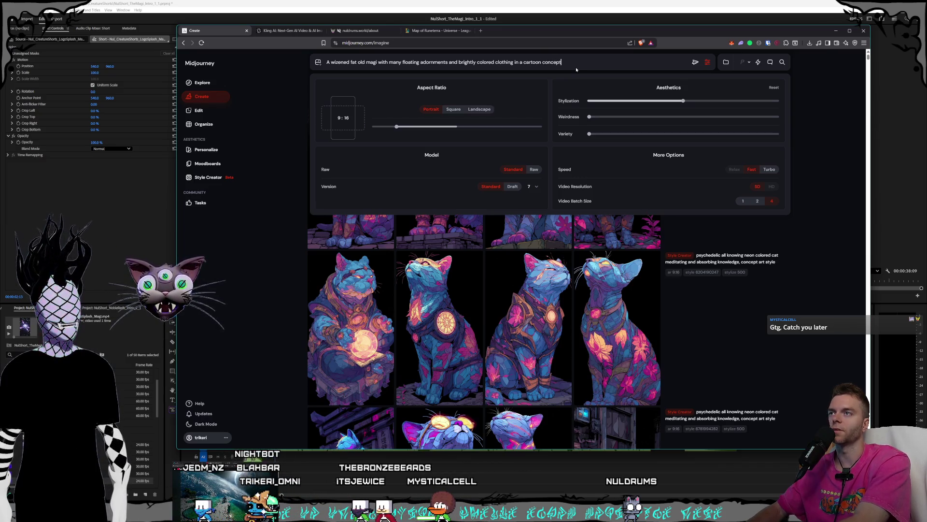
text( art style)
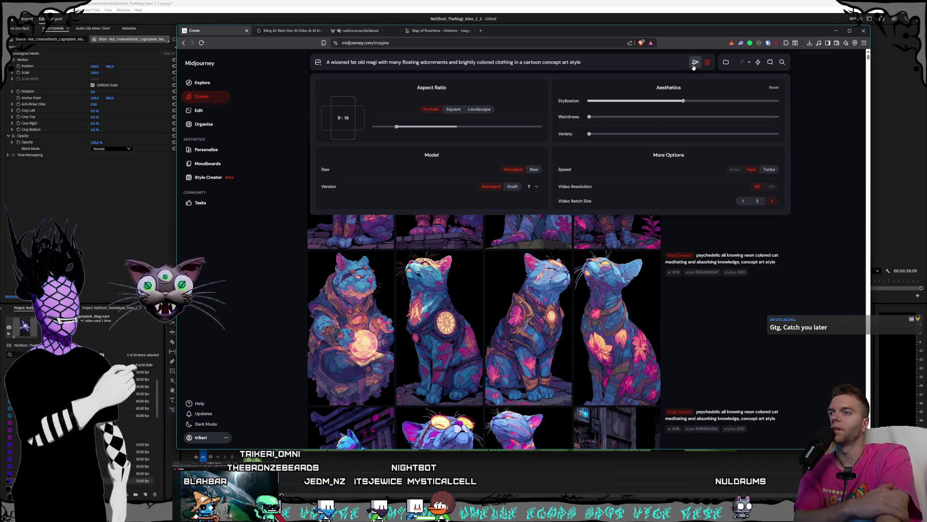
key(Return)
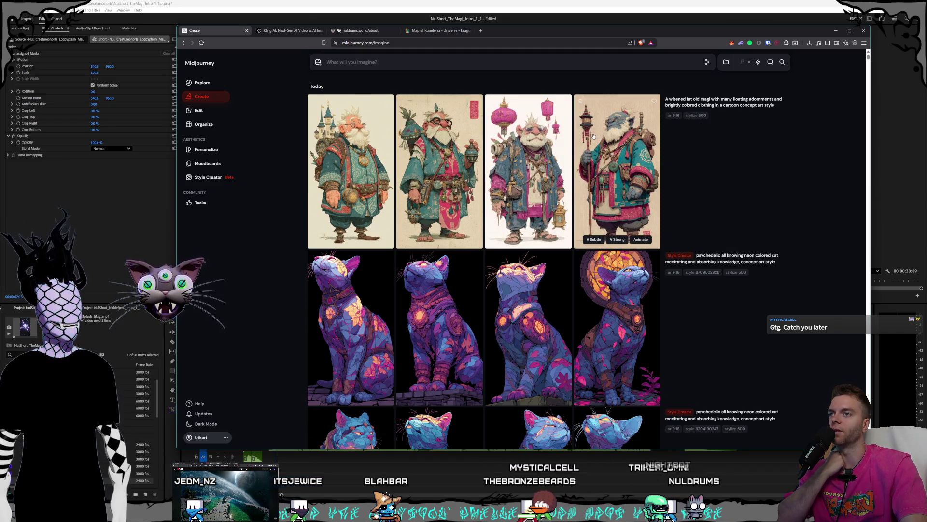
mouse_move(724, 101)
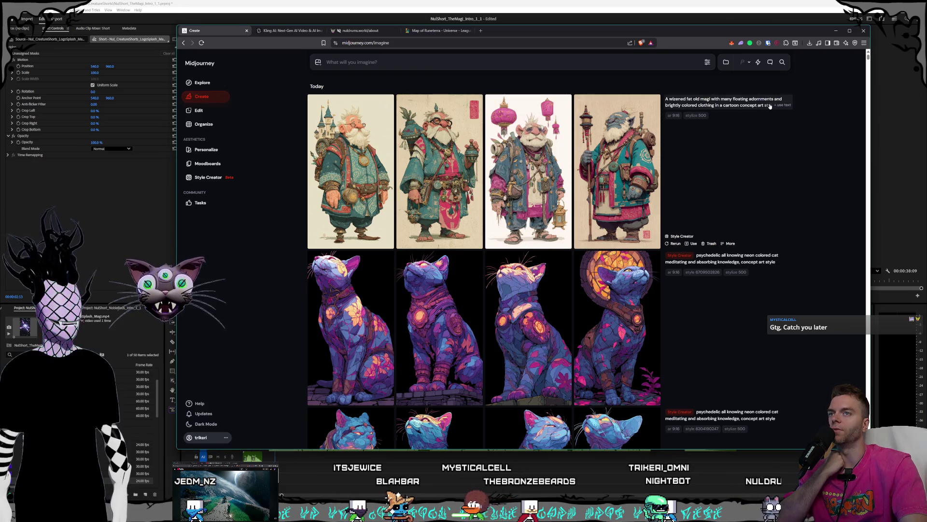
Reuse the magi prompt without the cartoon wording, lower Stylization slightly, and submit it.
click(782, 107)
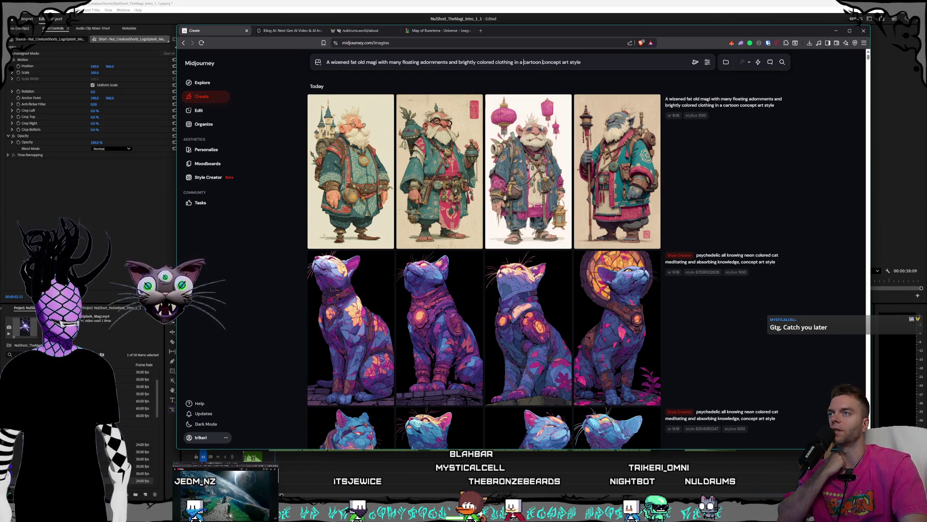
key(BackSpace)
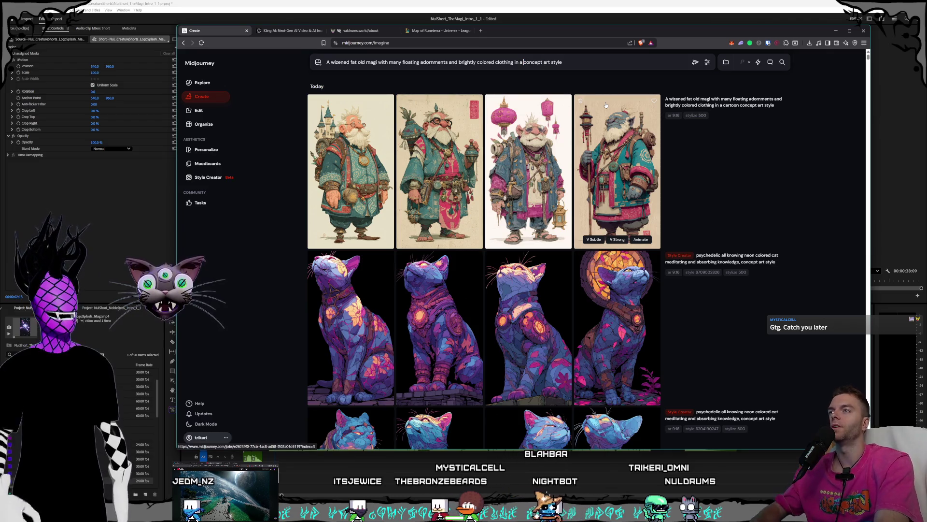
key(BackSpace)
key(BackSpace)
text(,)
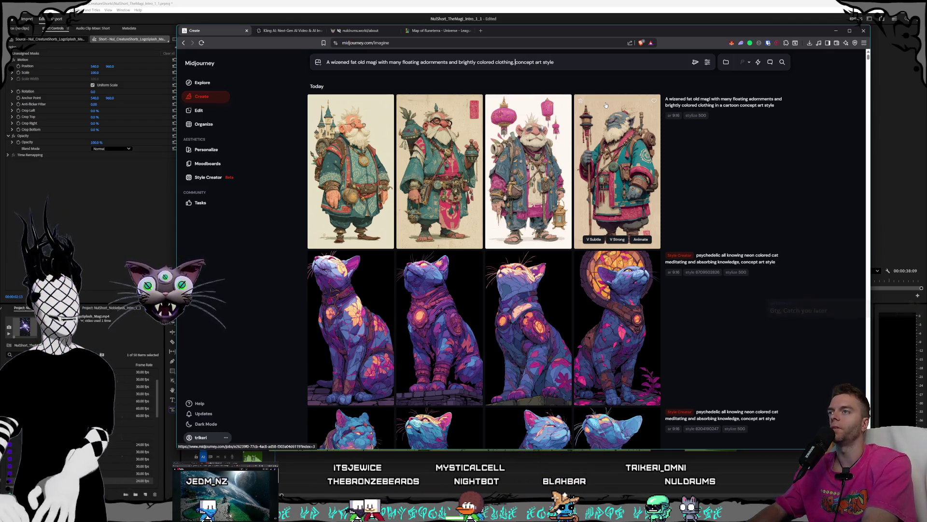
click(577, 61)
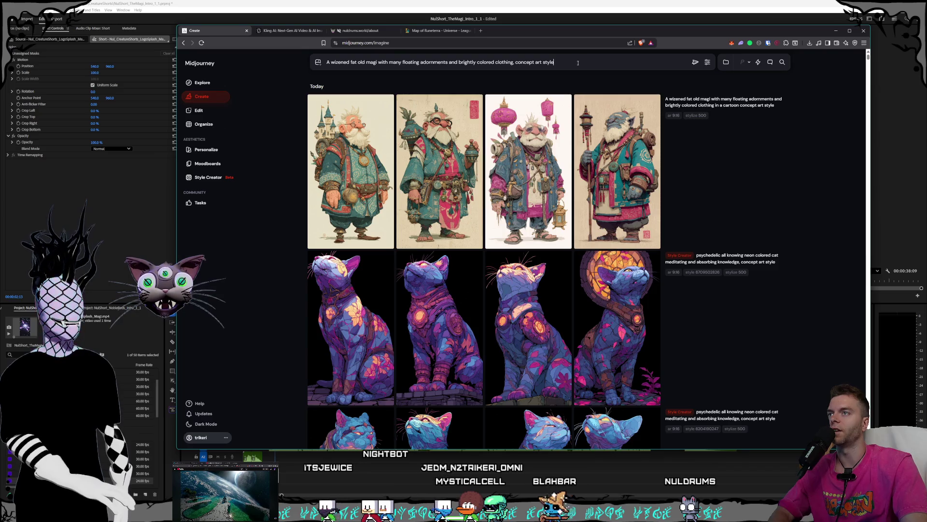
click(707, 62)
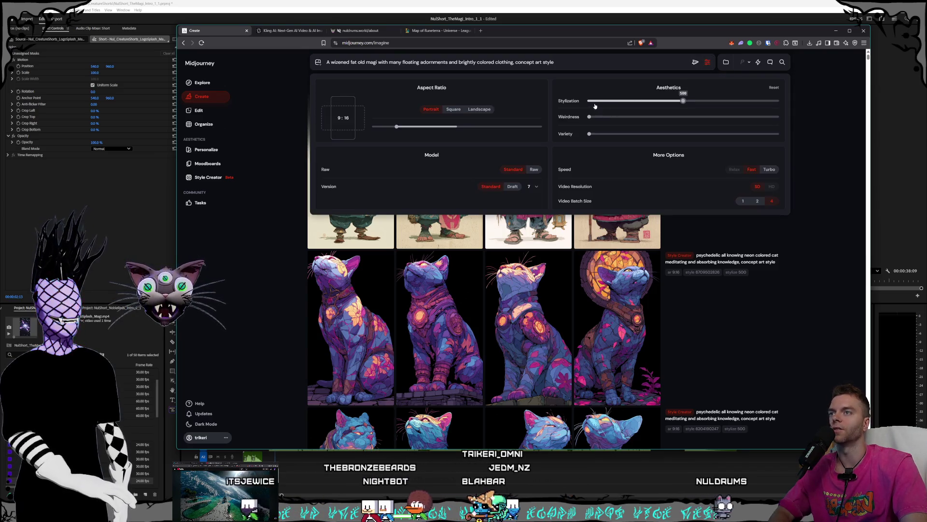
drag(688, 103, 681, 102)
key(Return)
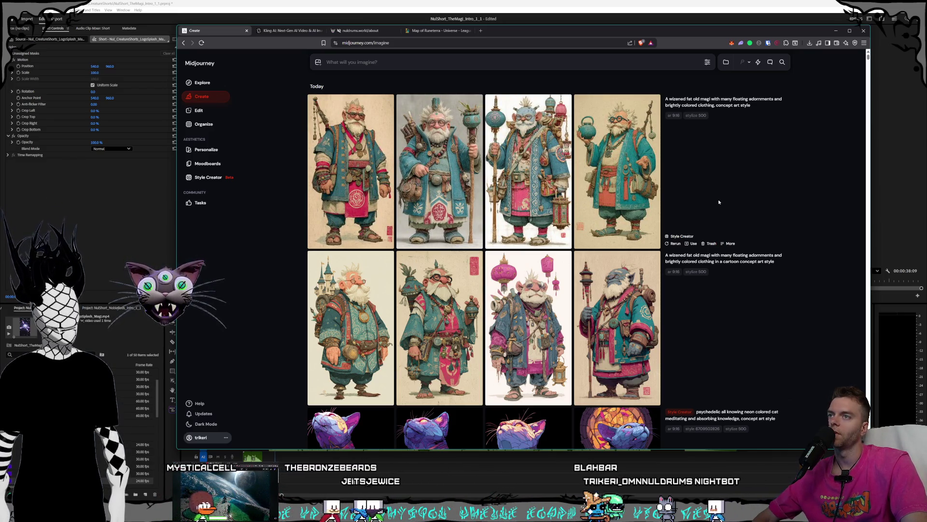
Check the generation settings, then go to Style Creator with the magi prompt loaded.
click(707, 61)
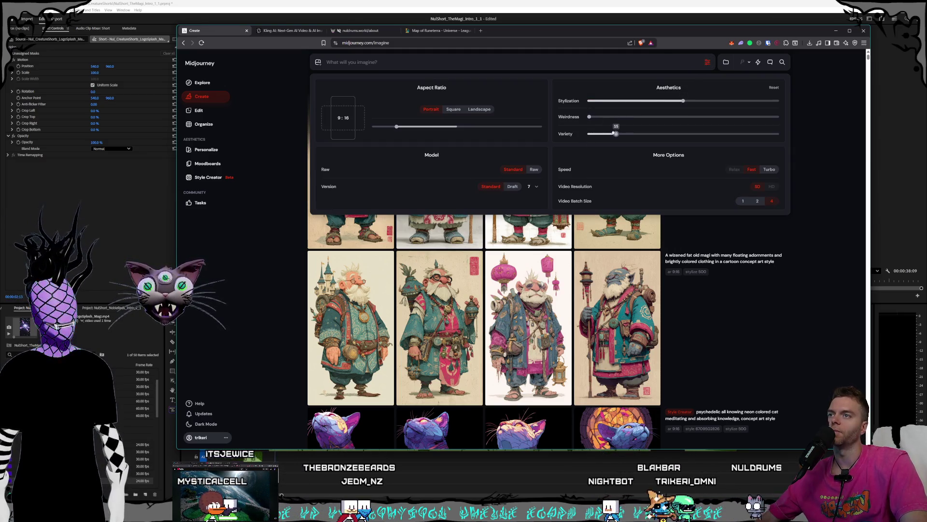
click(802, 140)
mouse_move(723, 101)
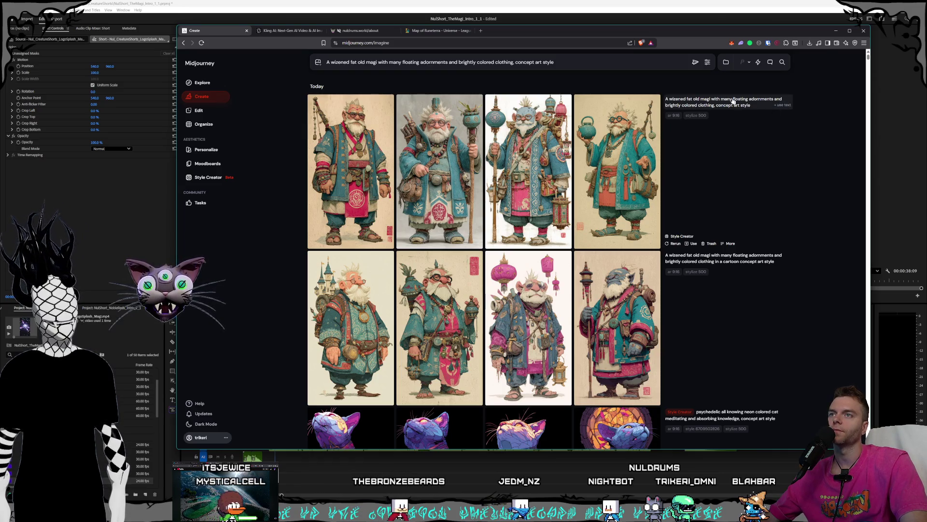
click(208, 177)
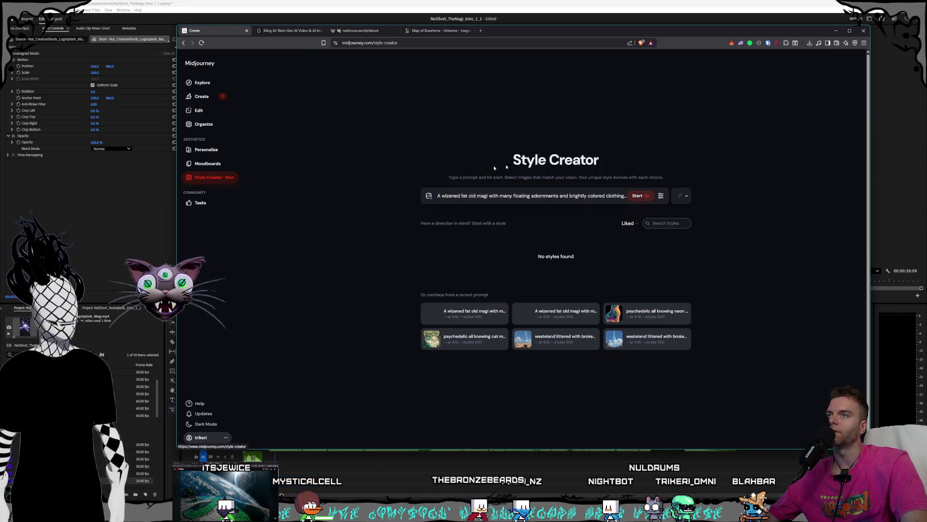
Review the Style Creator prompt and settings, return to Create, and enlarge the bespectacled magi image.
drag(548, 196, 731, 194)
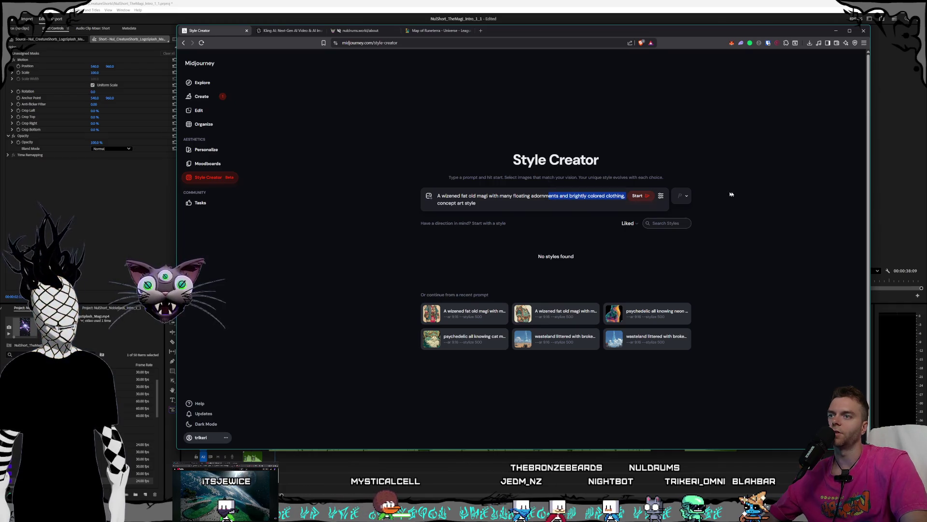
click(495, 204)
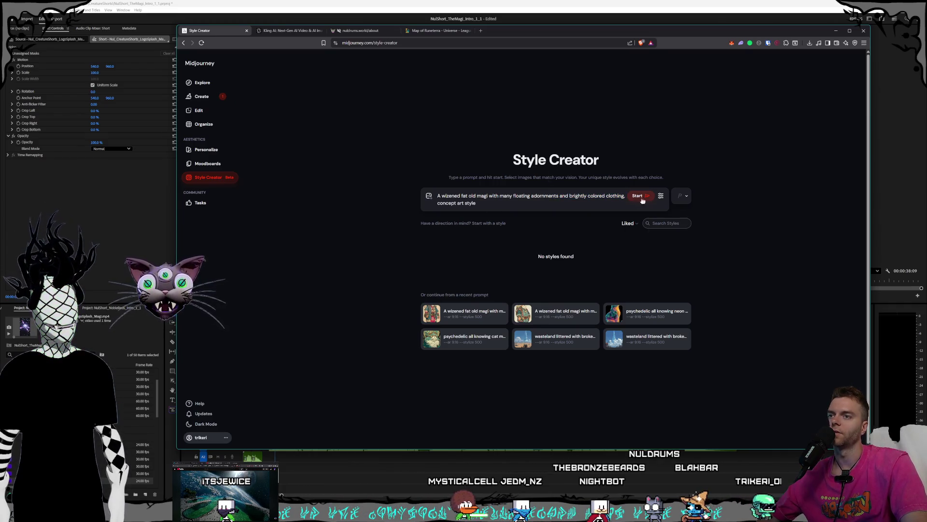
click(661, 197)
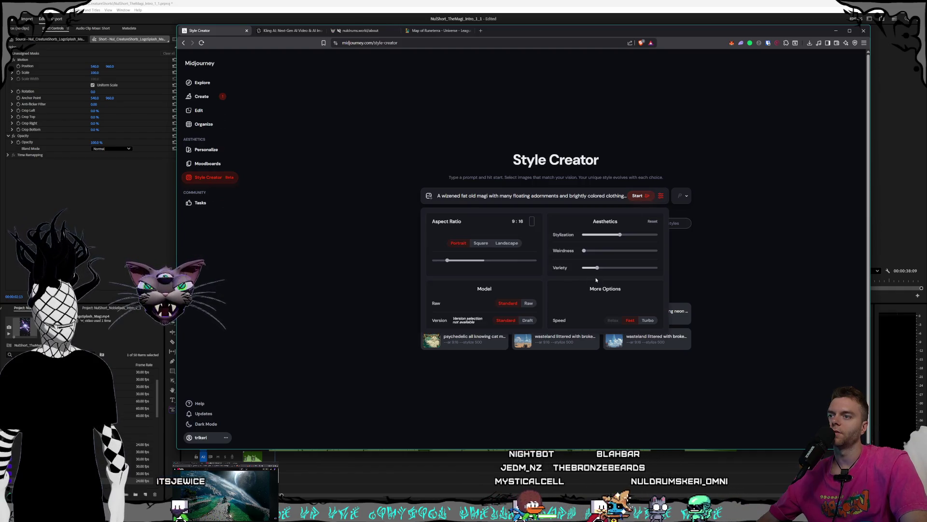
click(746, 243)
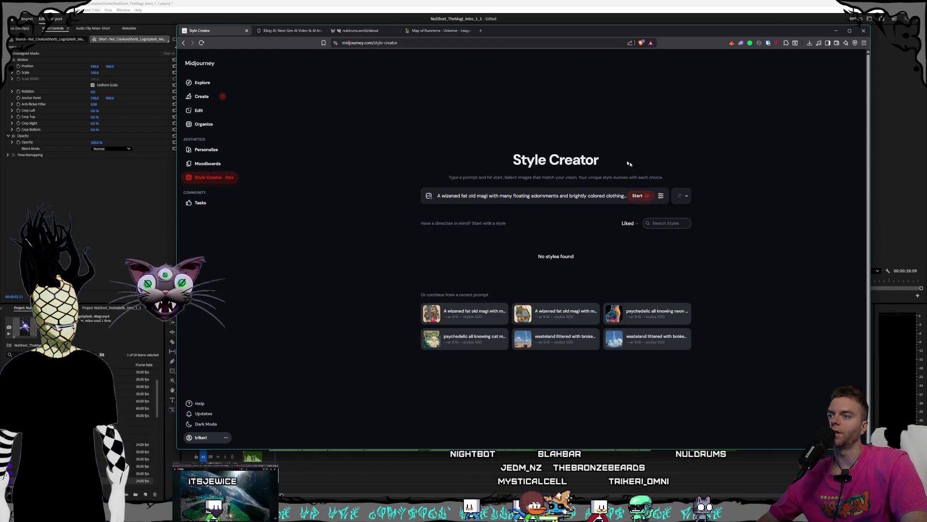
click(637, 196)
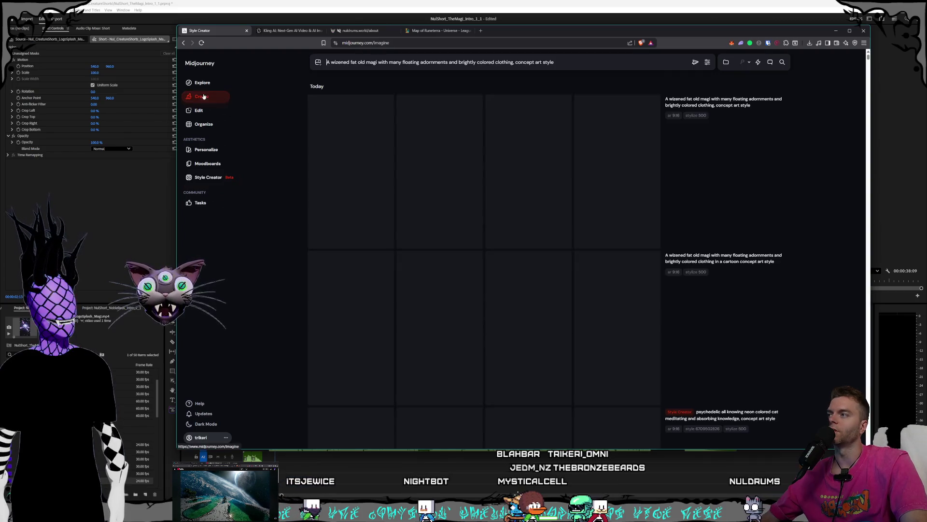
click(428, 143)
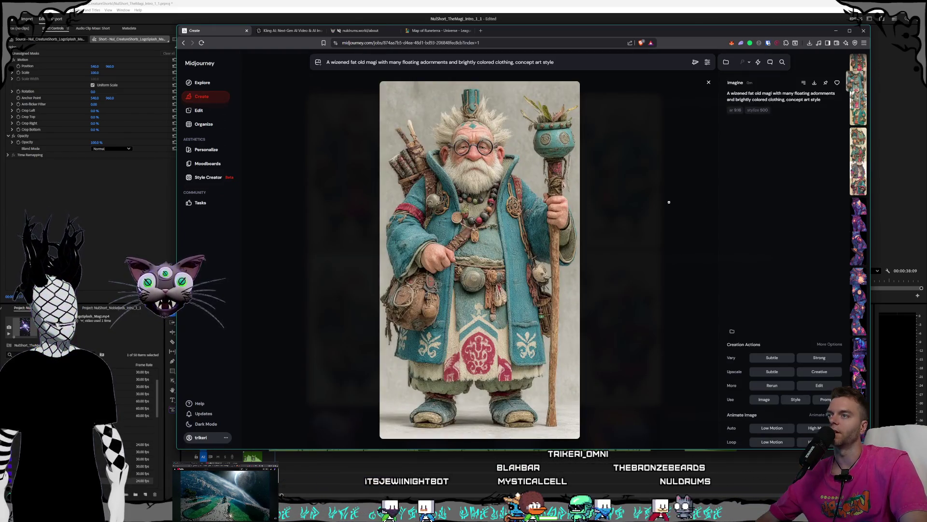
Flip through the enlarged magi images one after another, then return to the grid.
click(850, 98)
click(849, 98)
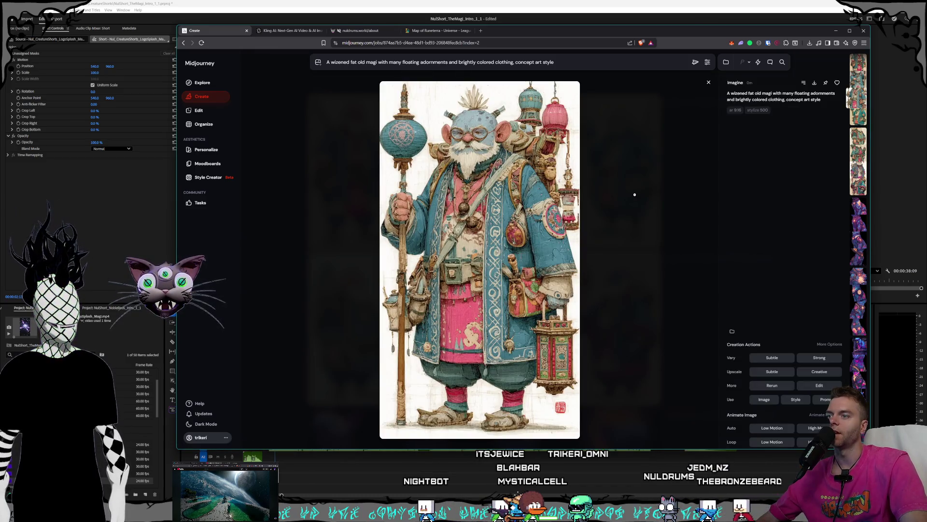
key(Right)
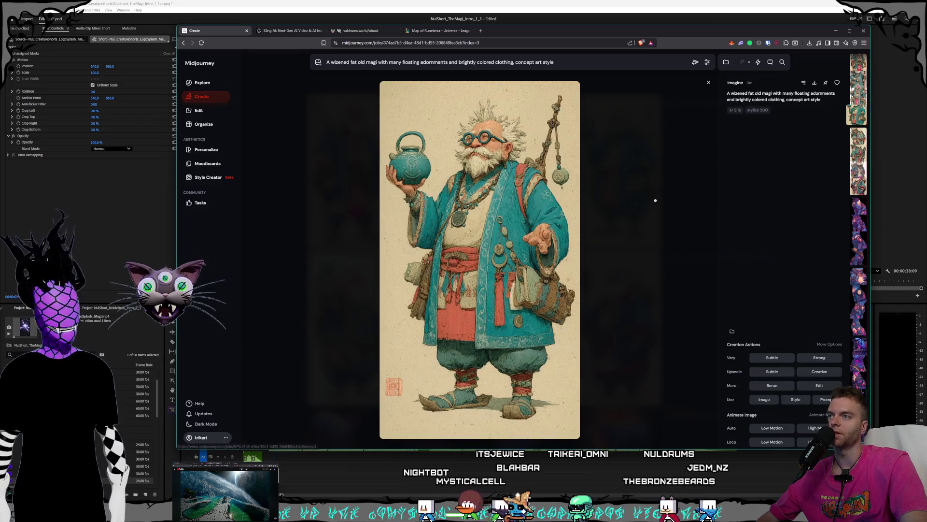
key(Escape)
Enlarge the first magi image twice for a closer look, then go to Style Creator.
click(361, 168)
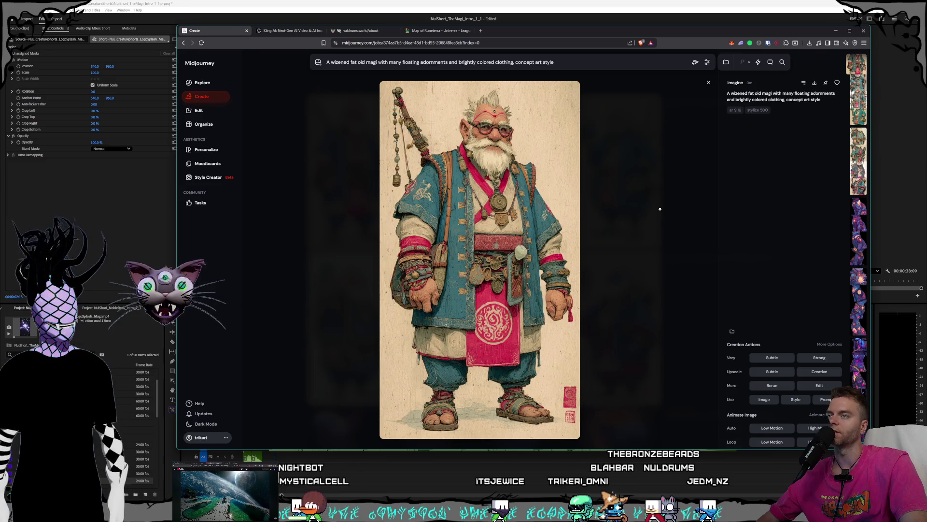
key(Escape)
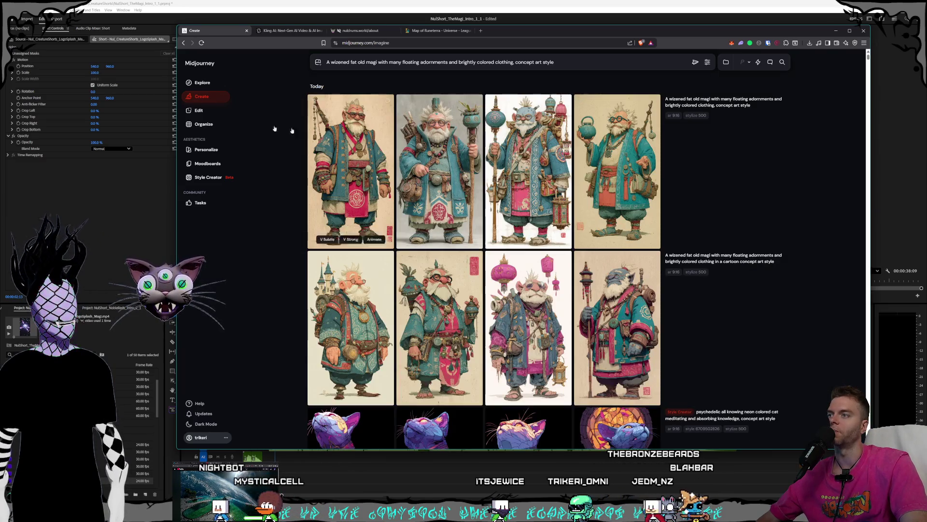
click(332, 154)
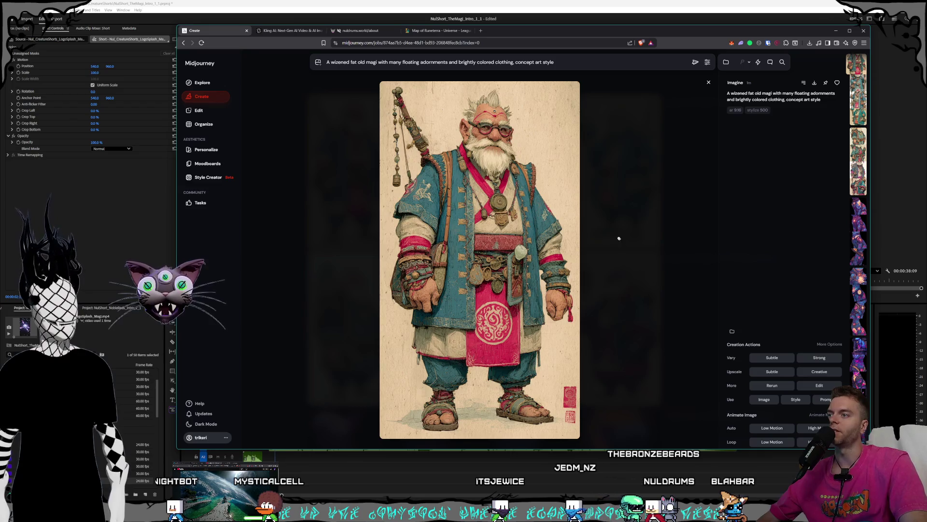
key(Escape)
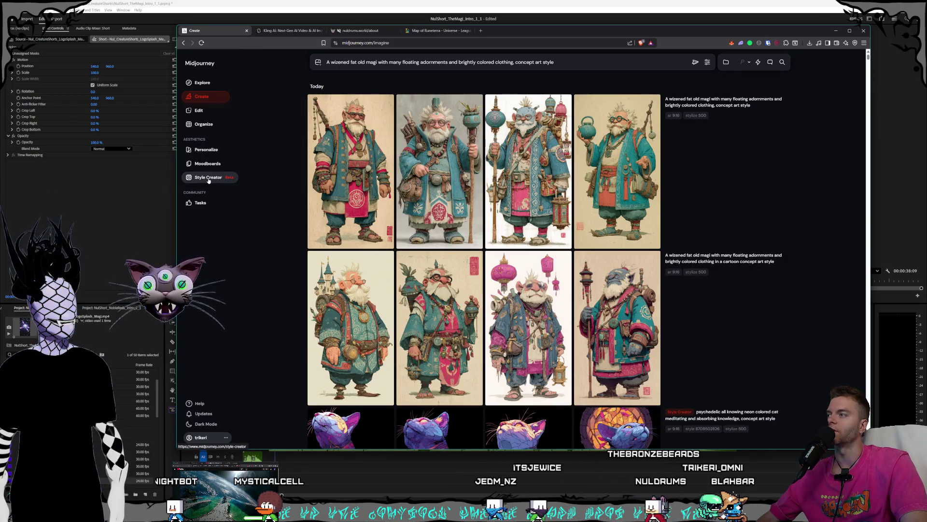
click(208, 179)
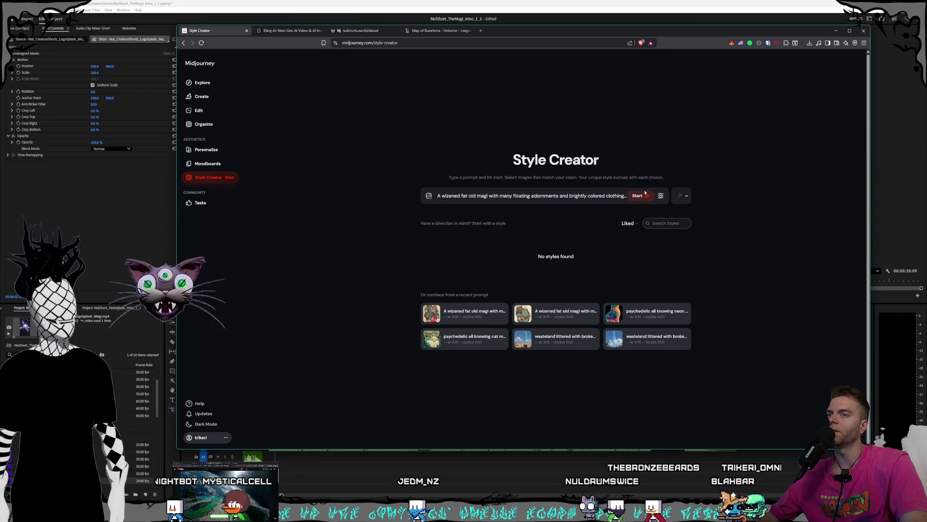
Start a Style Creator session with the magi prompt, check its settings, and switch to Kling AI.
click(640, 197)
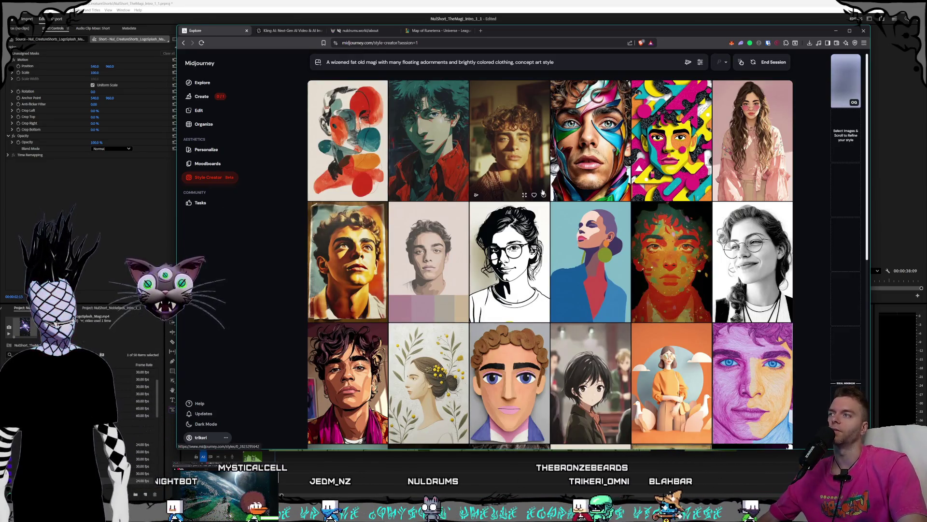
click(699, 63)
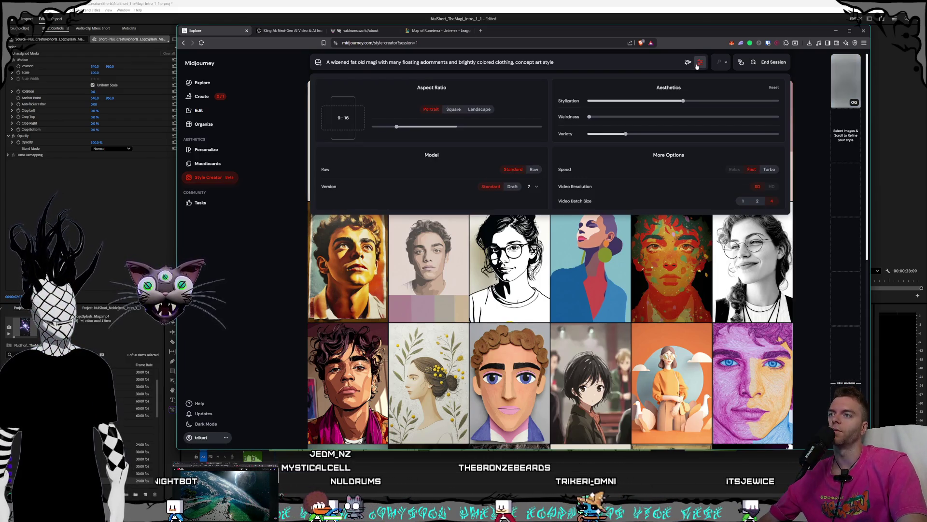
click(698, 63)
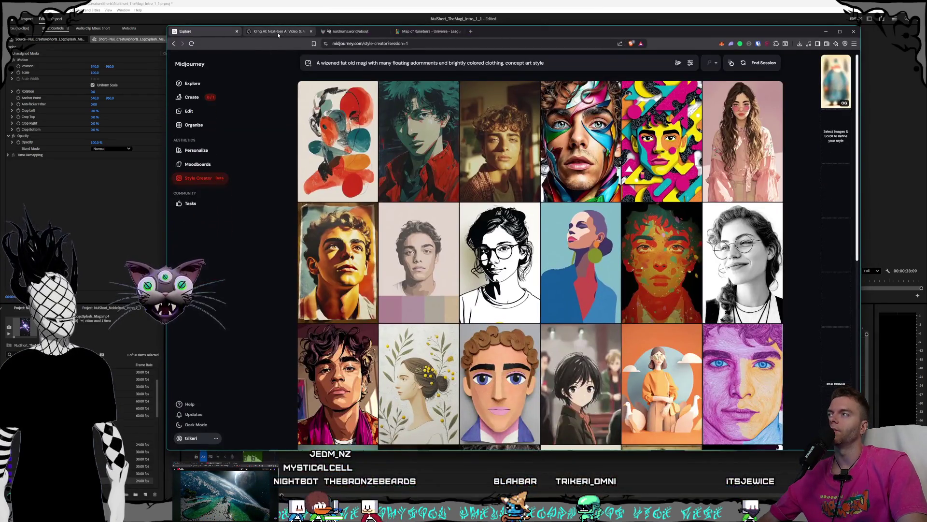
click(278, 32)
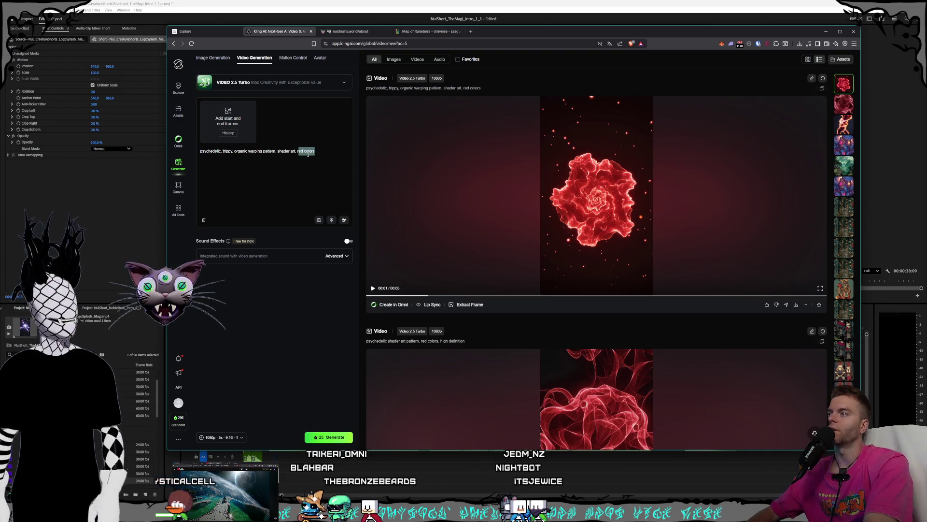
Revise the prompt to 'organic evolving warping pattern, neon warm colors', generate, and return to Midjourney.
key(BackSpace)
text(warm colors)
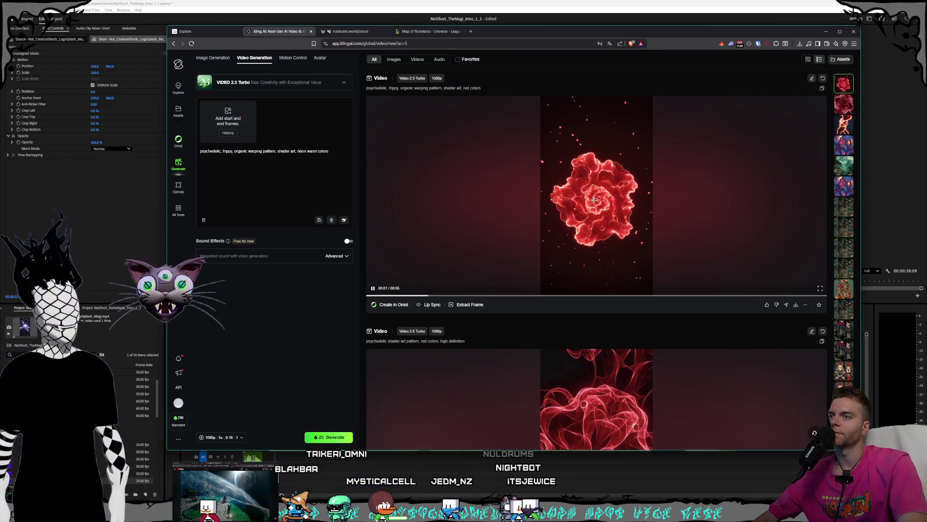
click(248, 152)
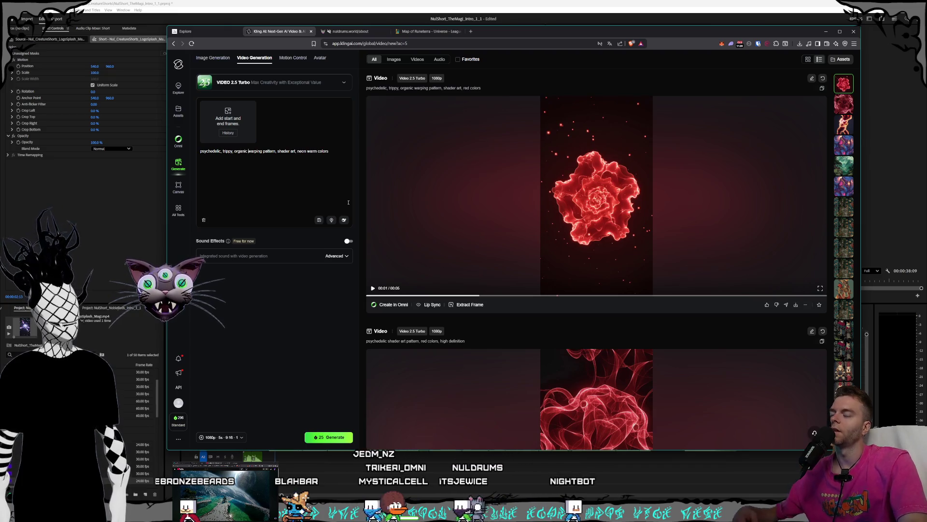
text(sw)
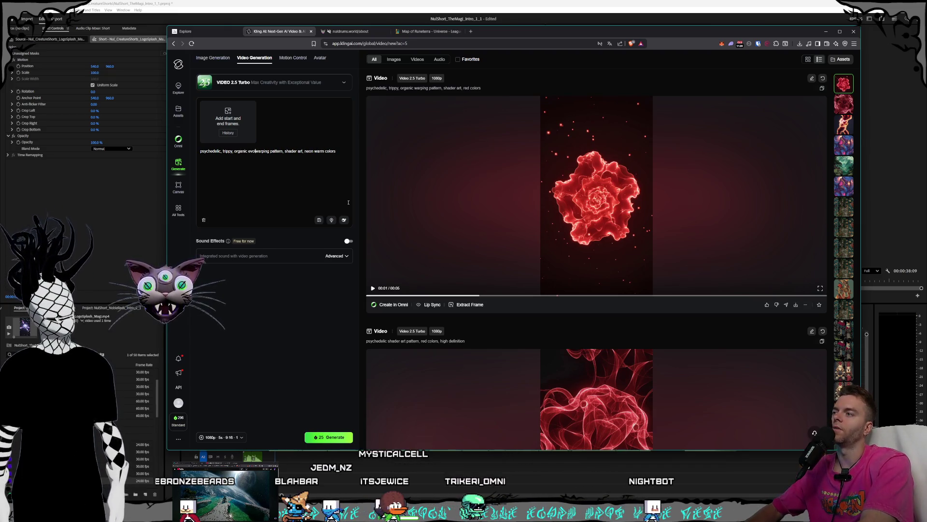
text(ng)
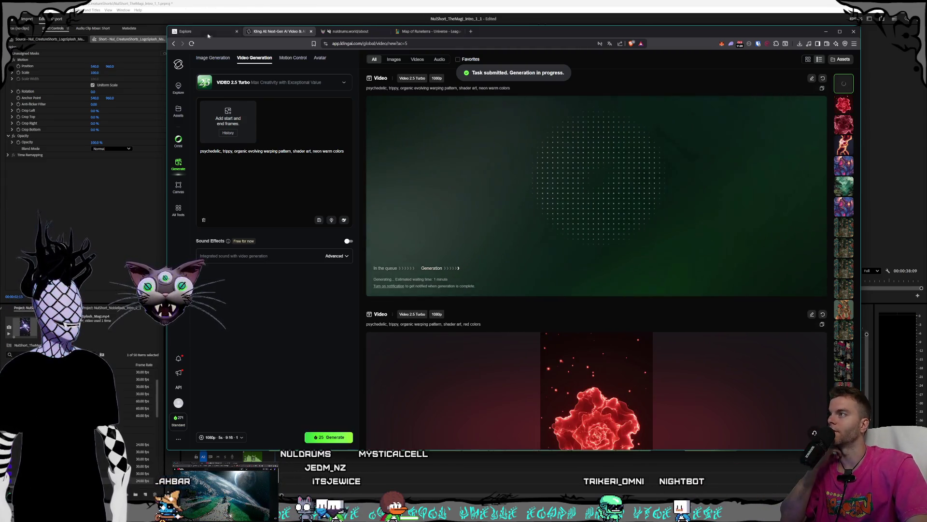
click(185, 31)
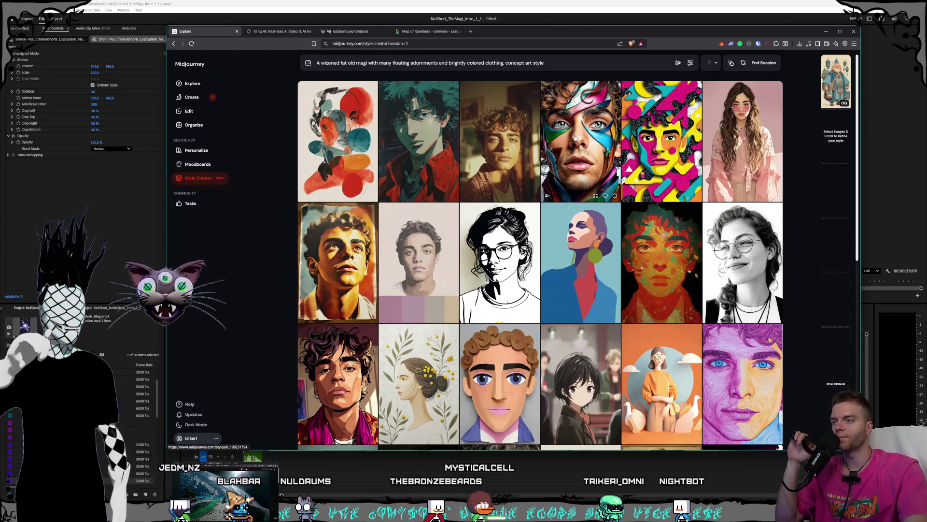
scroll(574, 136, down, 1)
scroll(573, 135, down, 1)
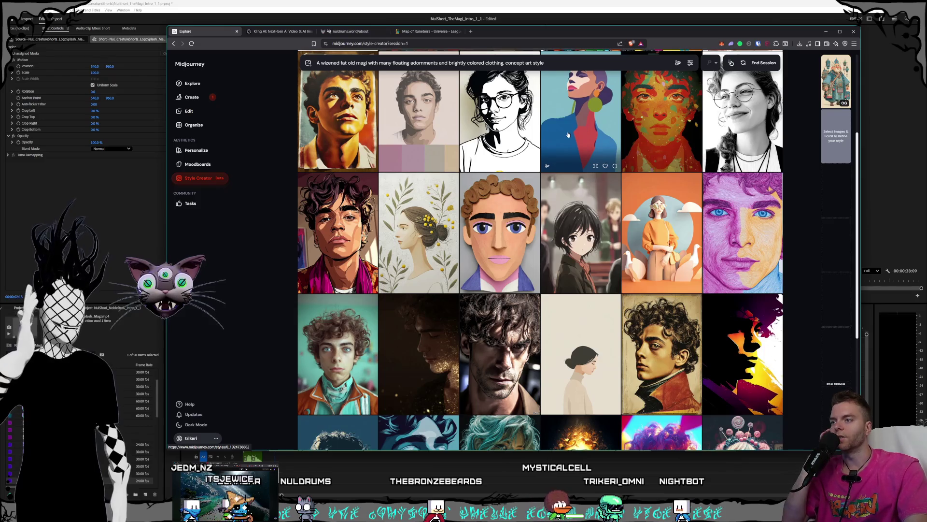
scroll(568, 133, down, 1)
scroll(572, 131, down, 1)
scroll(580, 127, down, 1)
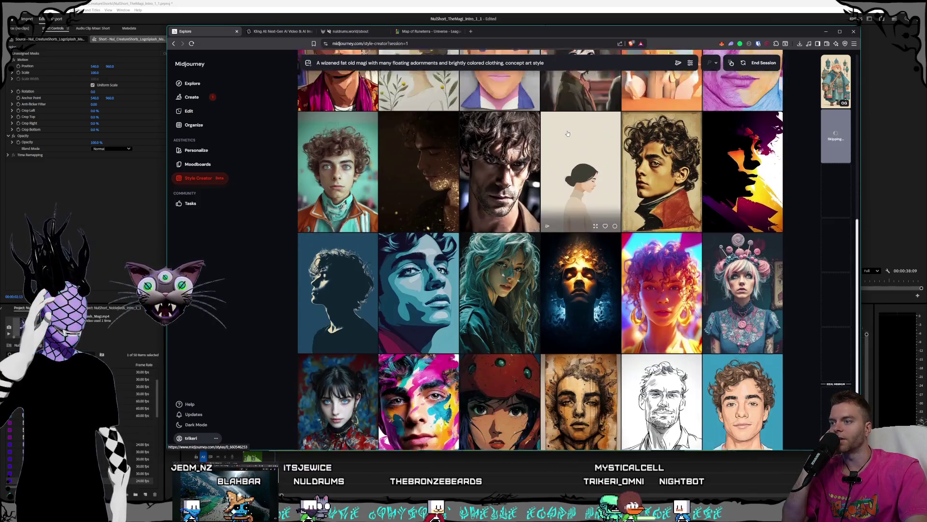
mouse_move(500, 152)
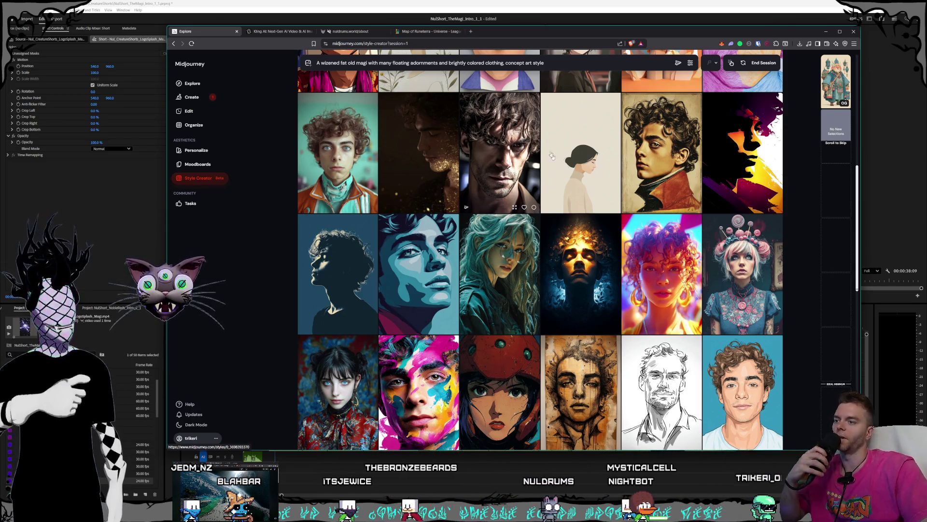
scroll(540, 267, down, 1)
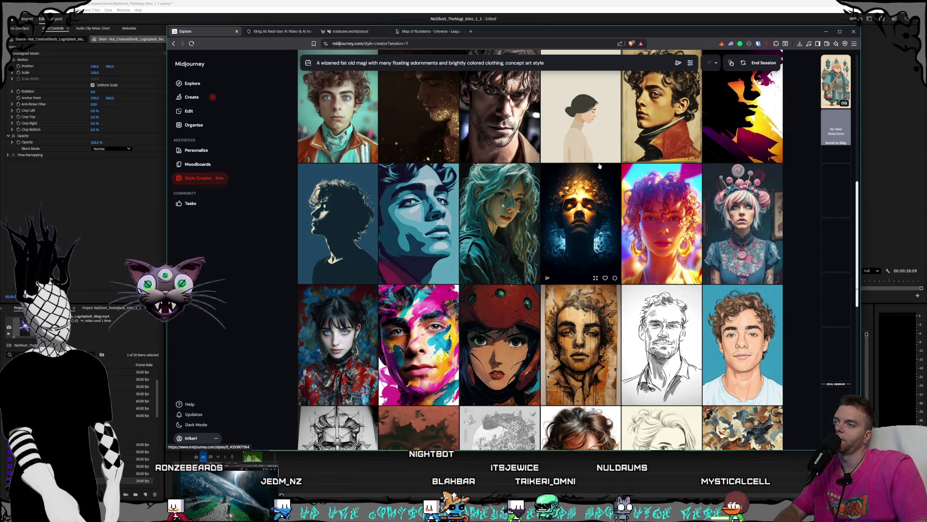
scroll(600, 167, down, 2)
scroll(599, 167, down, 2)
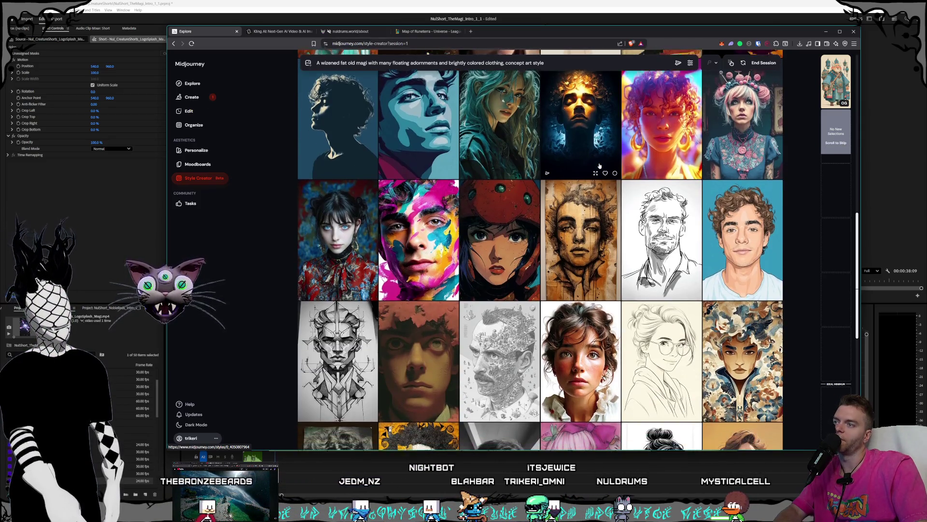
scroll(601, 167, down, 1)
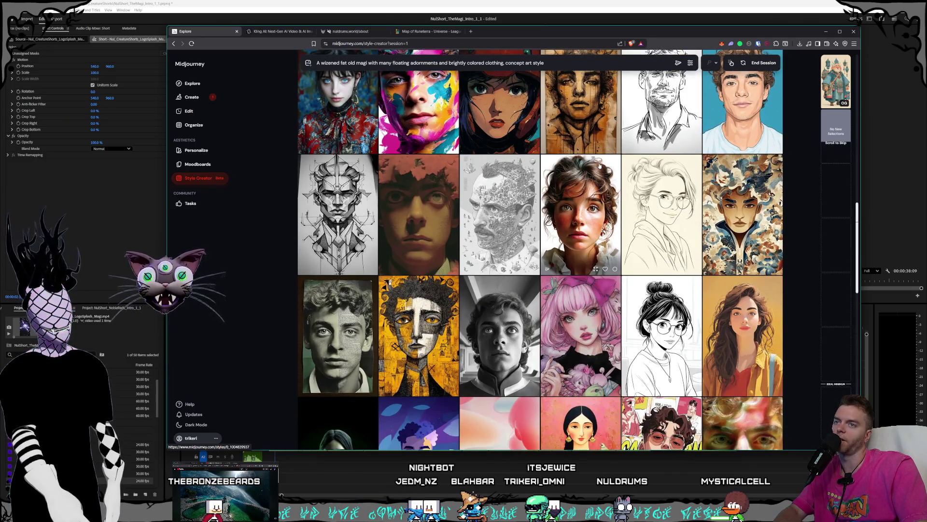
scroll(598, 166, down, 1)
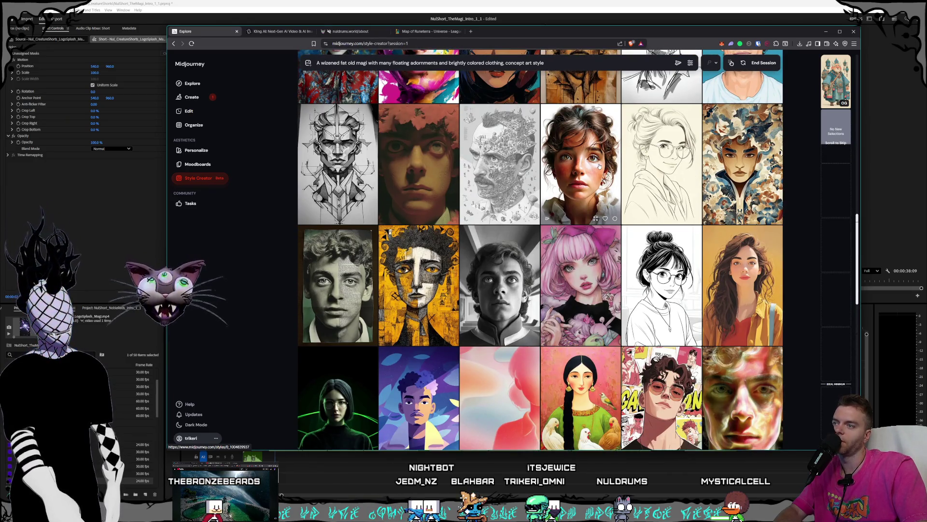
scroll(598, 166, down, 2)
scroll(599, 167, down, 1)
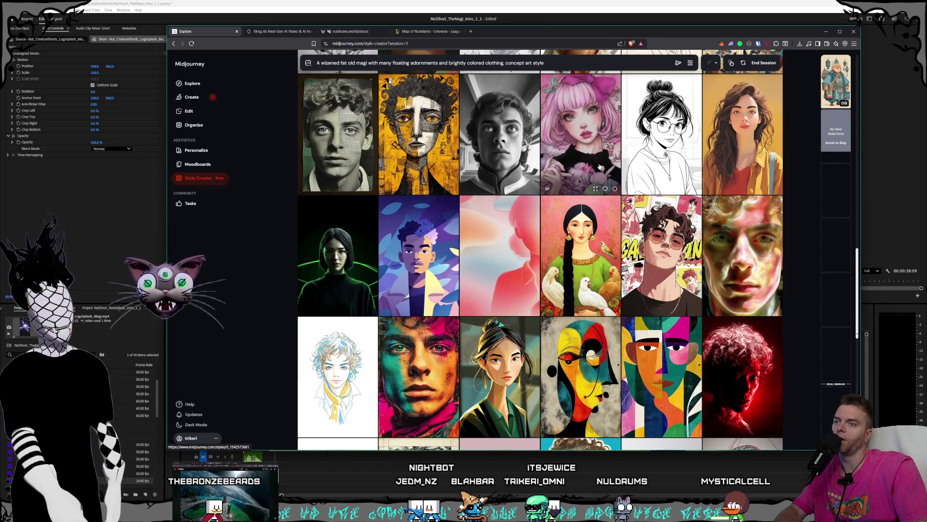
scroll(599, 167, down, 2)
scroll(599, 165, down, 1)
scroll(599, 163, down, 1)
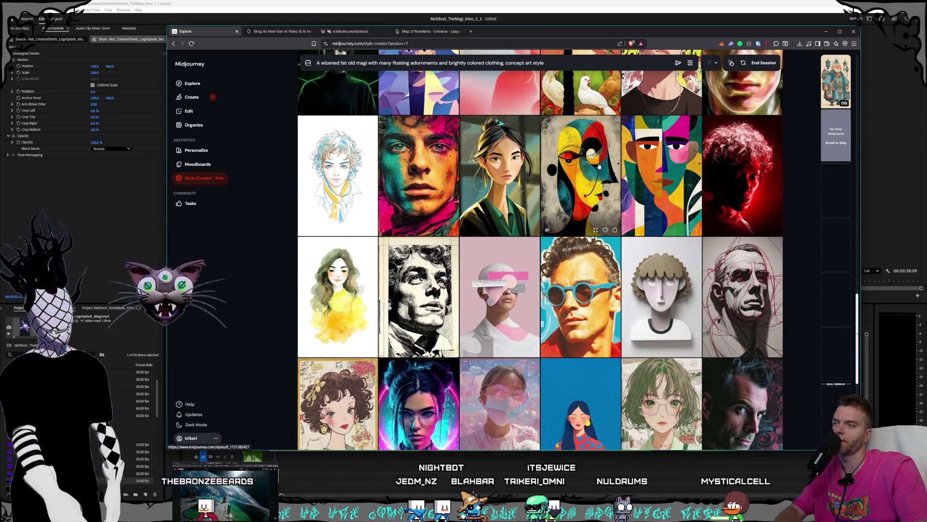
scroll(598, 161, down, 1)
scroll(599, 167, down, 1)
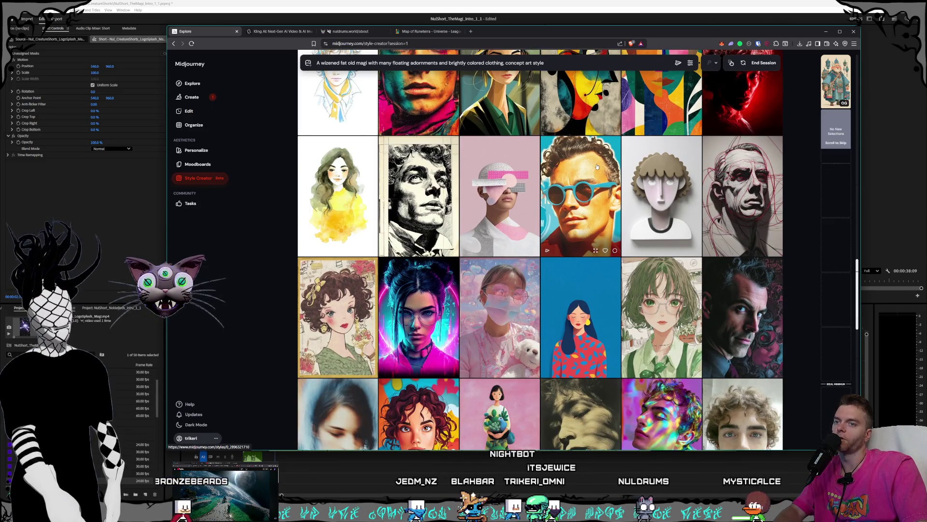
scroll(596, 167, down, 2)
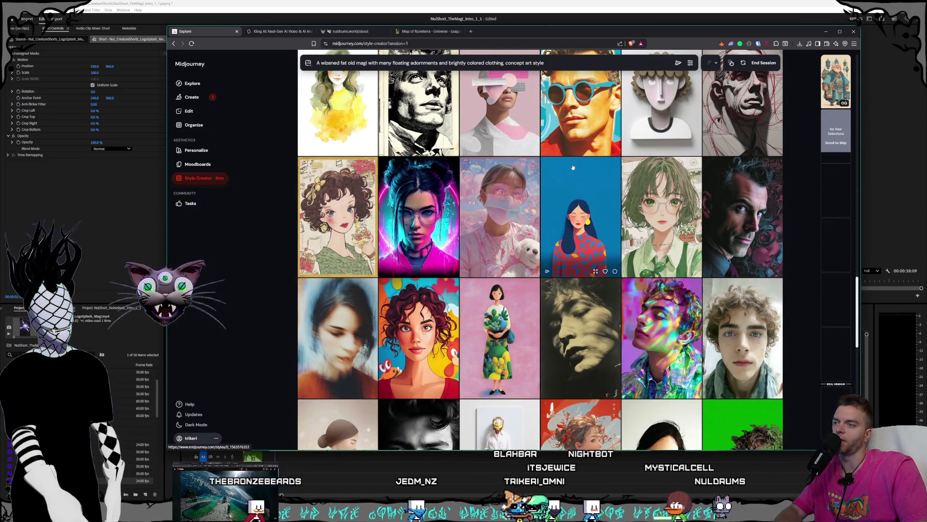
scroll(573, 167, down, 1)
scroll(573, 167, down, 1)
scroll(572, 167, down, 1)
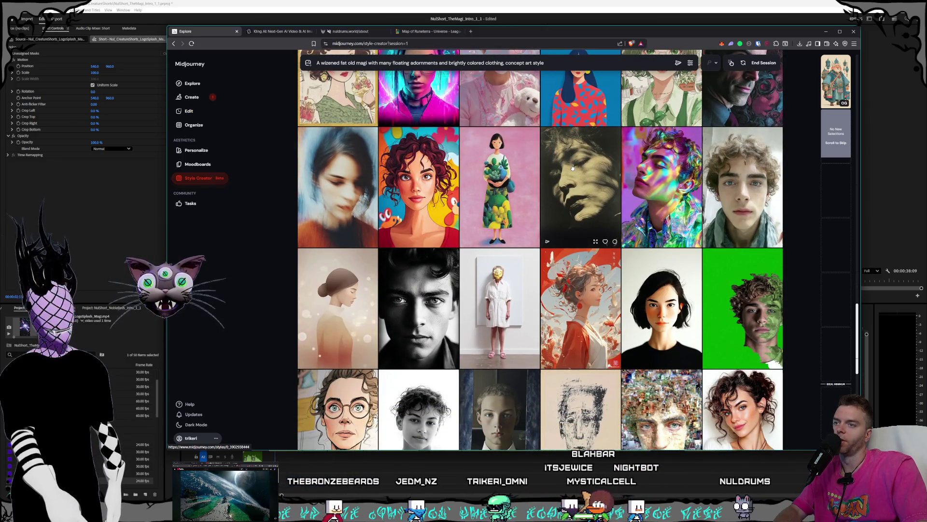
scroll(572, 168, down, 1)
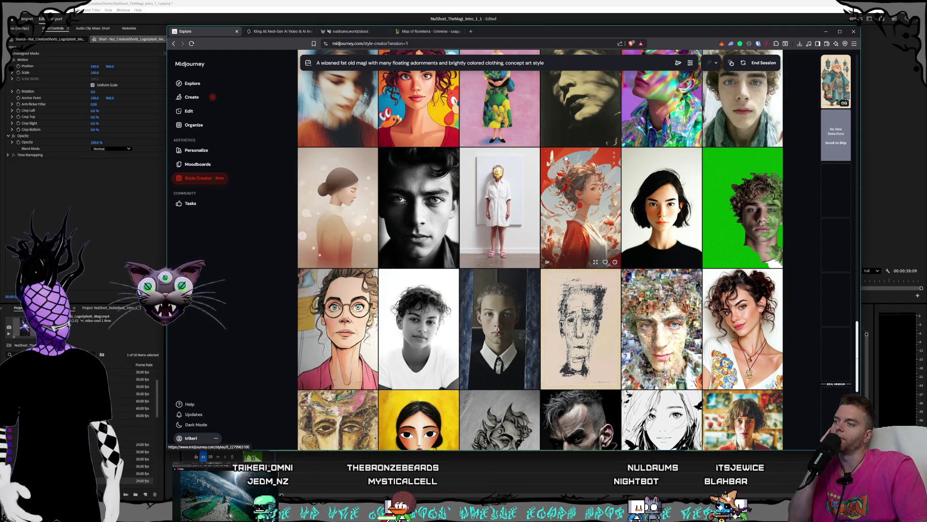
scroll(564, 158, down, 1)
scroll(564, 157, down, 1)
scroll(566, 156, down, 1)
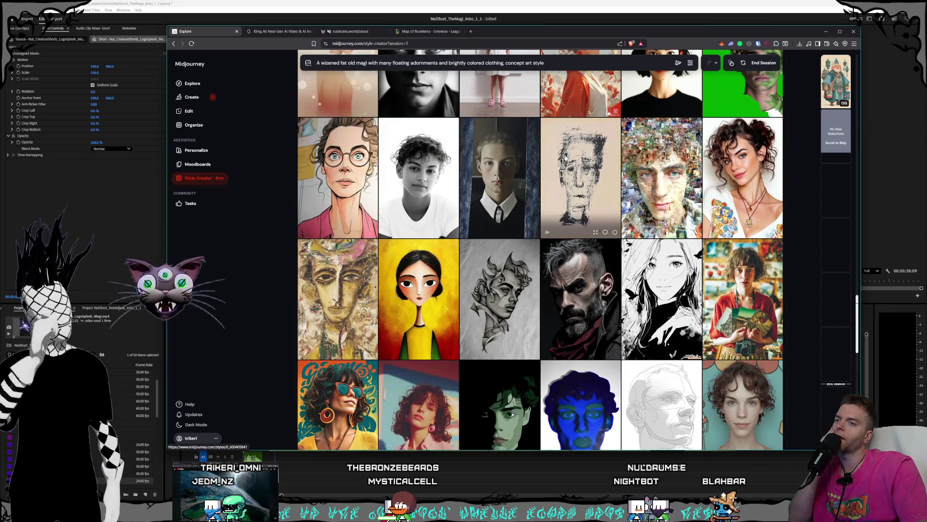
scroll(565, 158, down, 1)
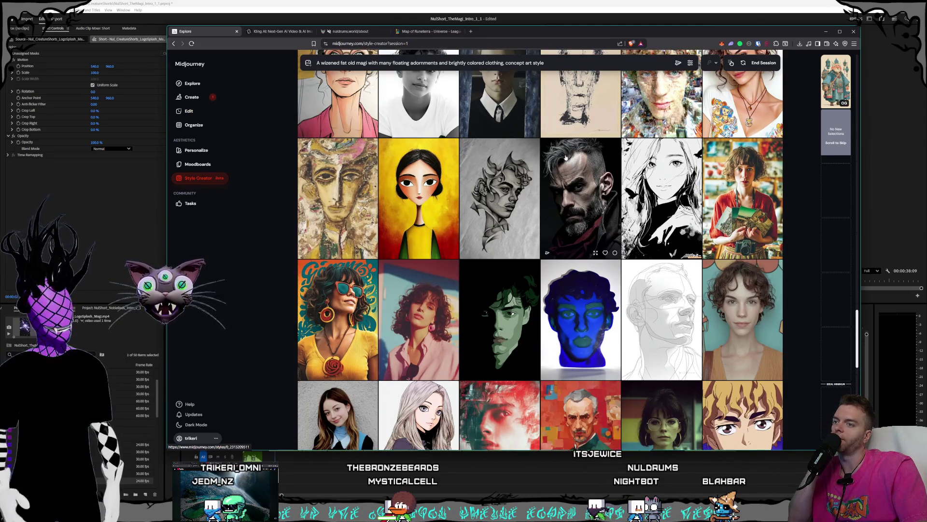
scroll(566, 159, down, 1)
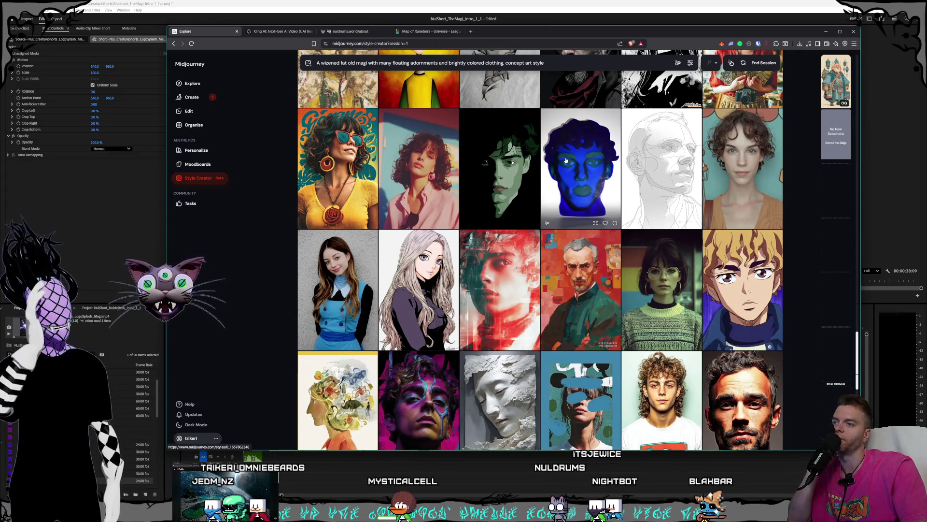
scroll(566, 159, down, 1)
scroll(566, 161, down, 1)
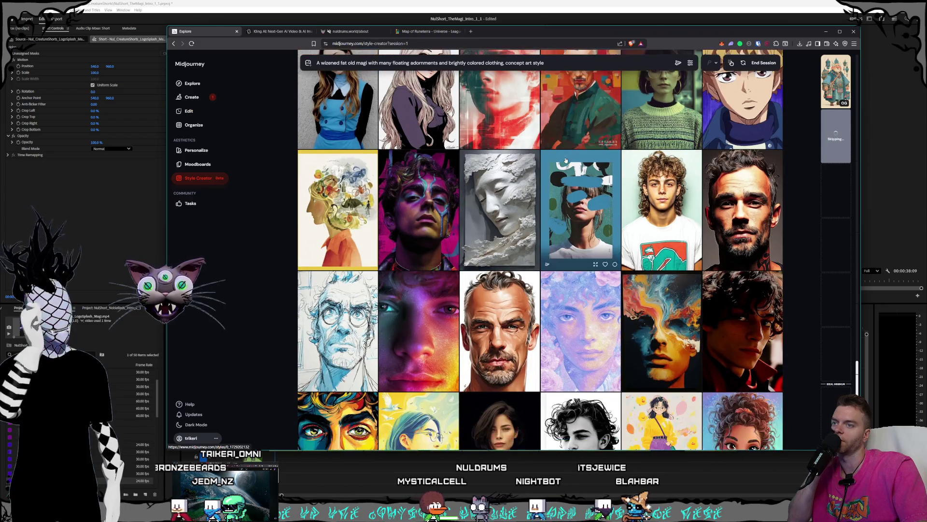
scroll(565, 161, down, 1)
scroll(567, 161, down, 1)
scroll(567, 162, down, 1)
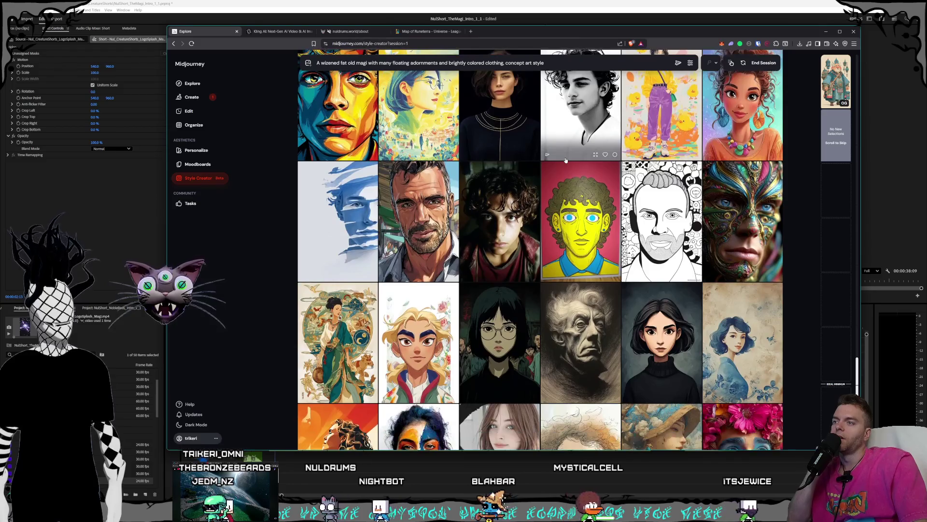
scroll(566, 161, down, 1)
scroll(566, 161, down, 1)
scroll(566, 161, down, 1)
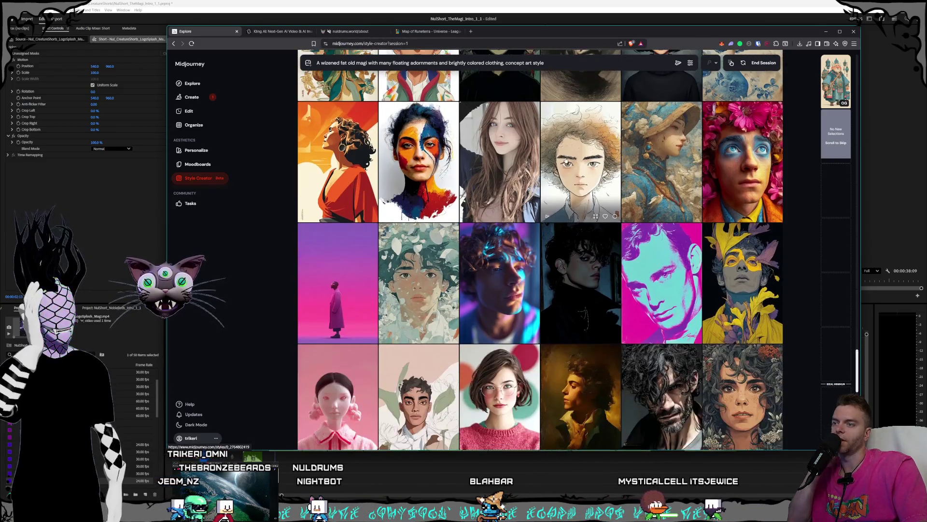
scroll(566, 161, down, 1)
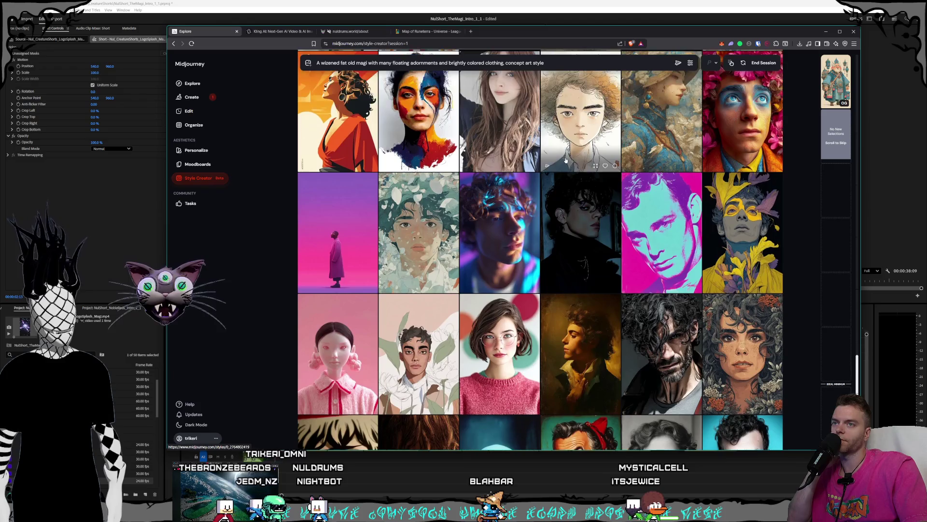
scroll(565, 159, down, 1)
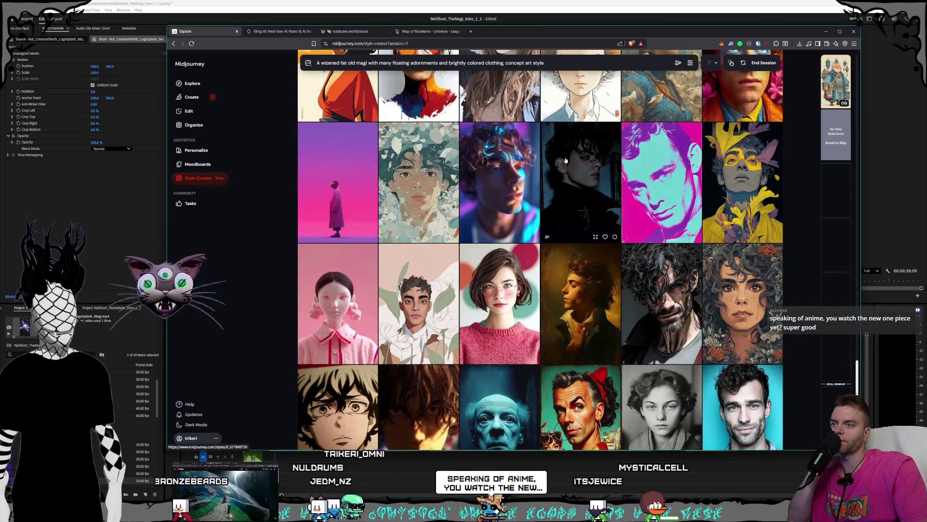
scroll(565, 161, down, 2)
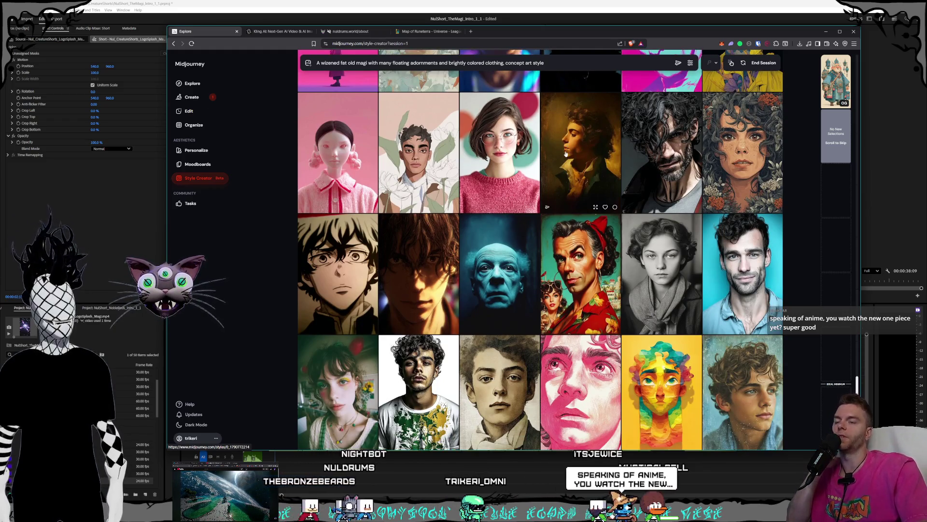
scroll(568, 143, down, 1)
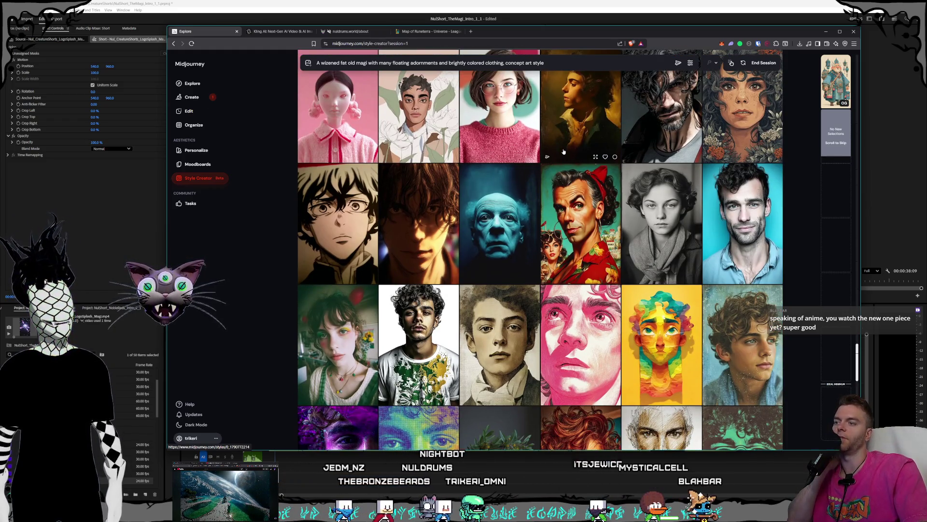
scroll(564, 152, down, 3)
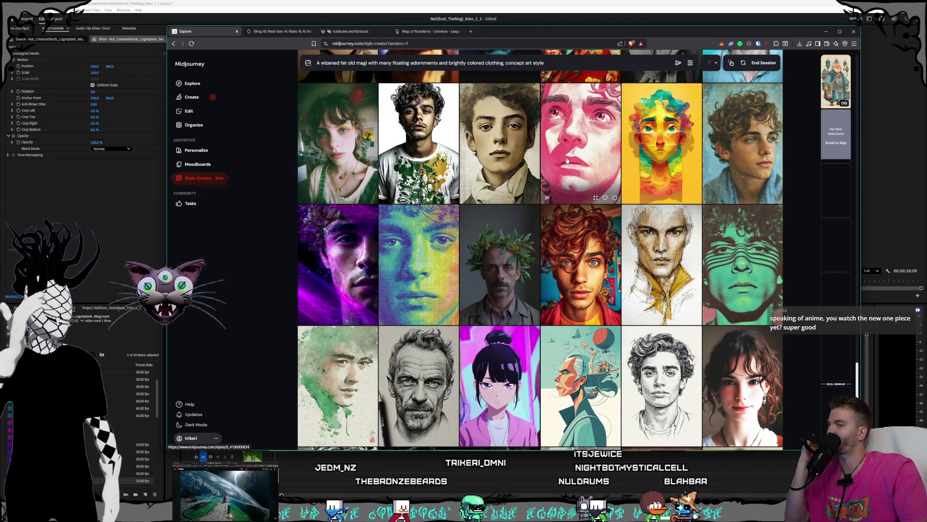
scroll(566, 162, down, 1)
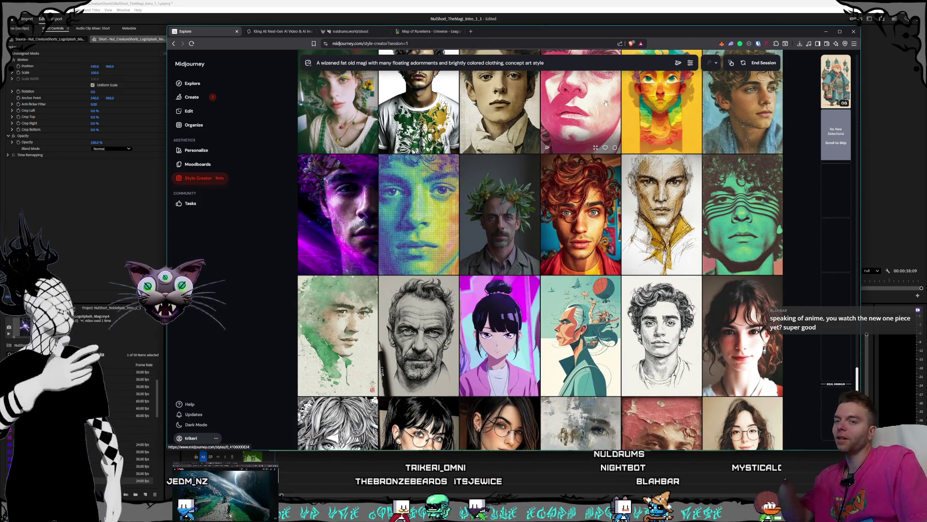
scroll(583, 132, down, 2)
scroll(583, 132, down, 1)
scroll(582, 132, down, 1)
scroll(582, 133, down, 2)
scroll(583, 131, down, 1)
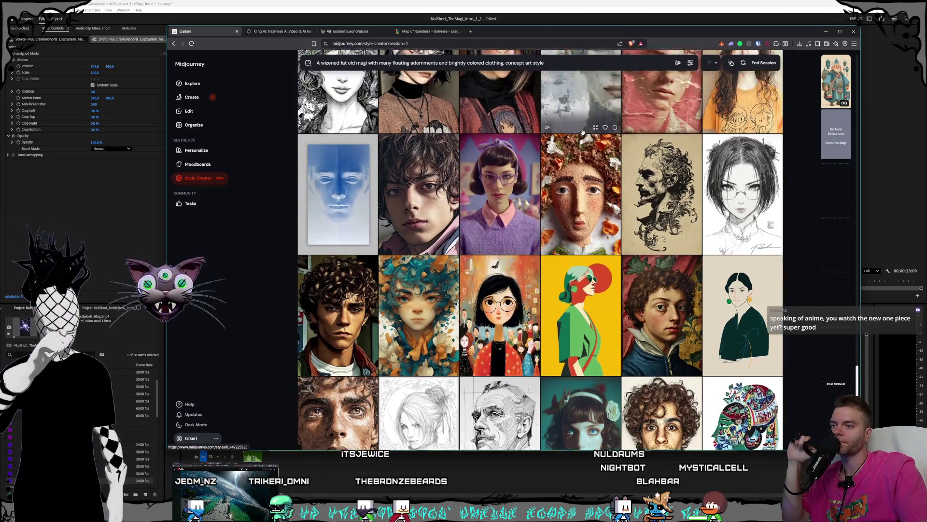
scroll(583, 132, down, 1)
scroll(583, 131, down, 1)
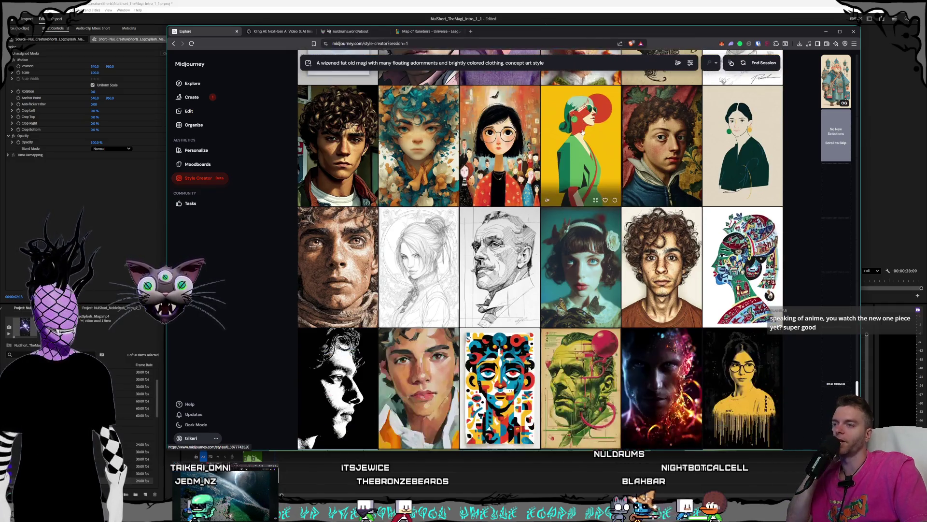
scroll(583, 132, down, 2)
scroll(582, 132, down, 1)
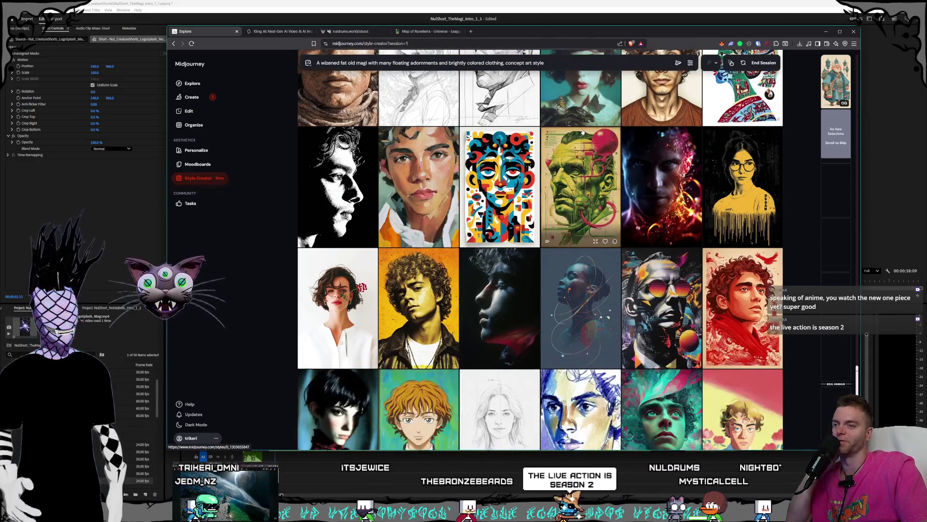
scroll(583, 132, down, 1)
scroll(583, 131, down, 1)
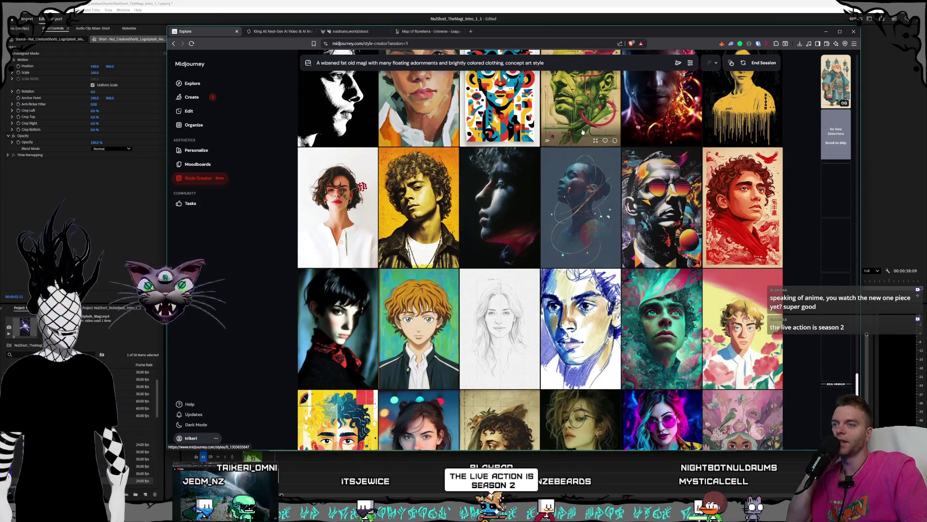
scroll(583, 132, down, 1)
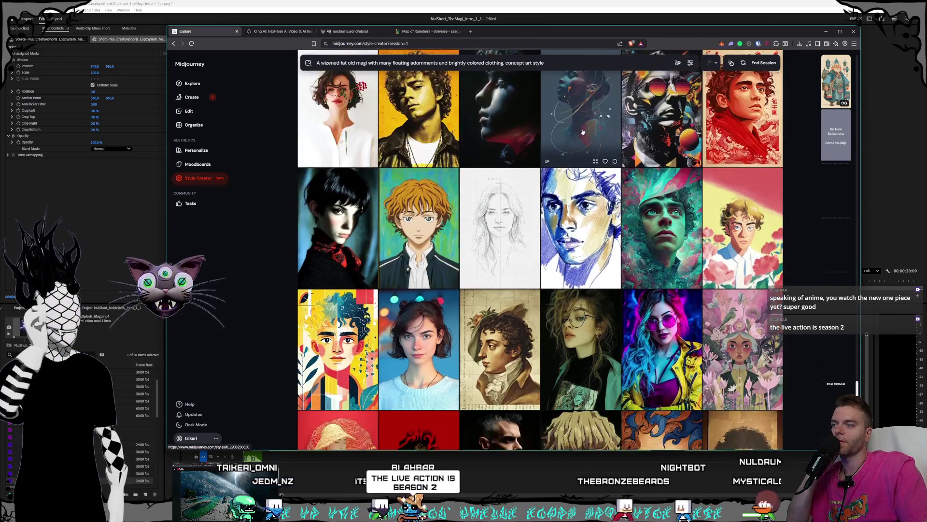
scroll(583, 133, down, 1)
scroll(582, 132, down, 1)
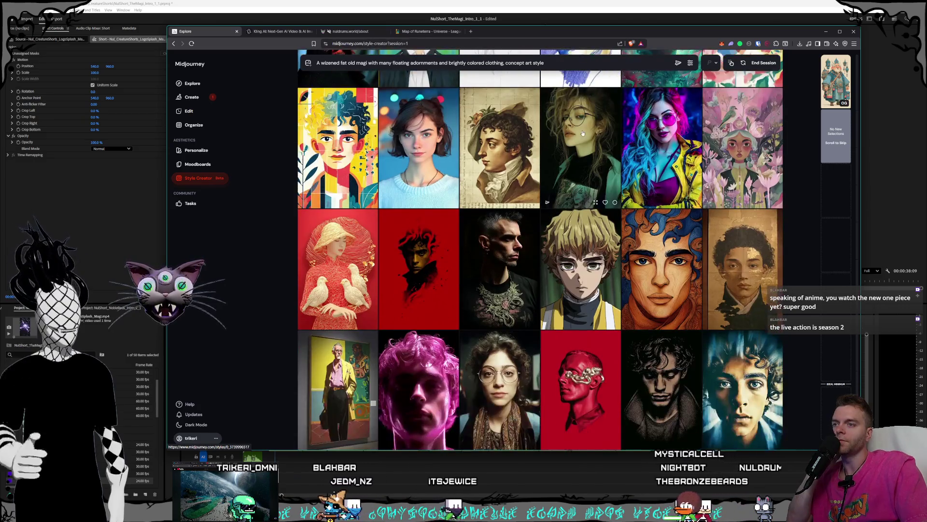
scroll(584, 133, down, 1)
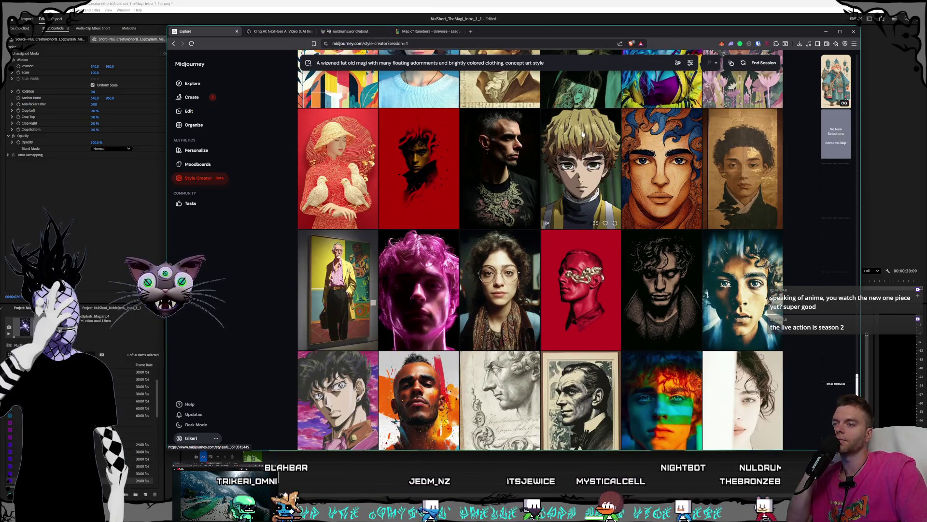
scroll(583, 134, down, 1)
scroll(583, 134, down, 1)
scroll(583, 134, down, 1)
scroll(584, 134, down, 1)
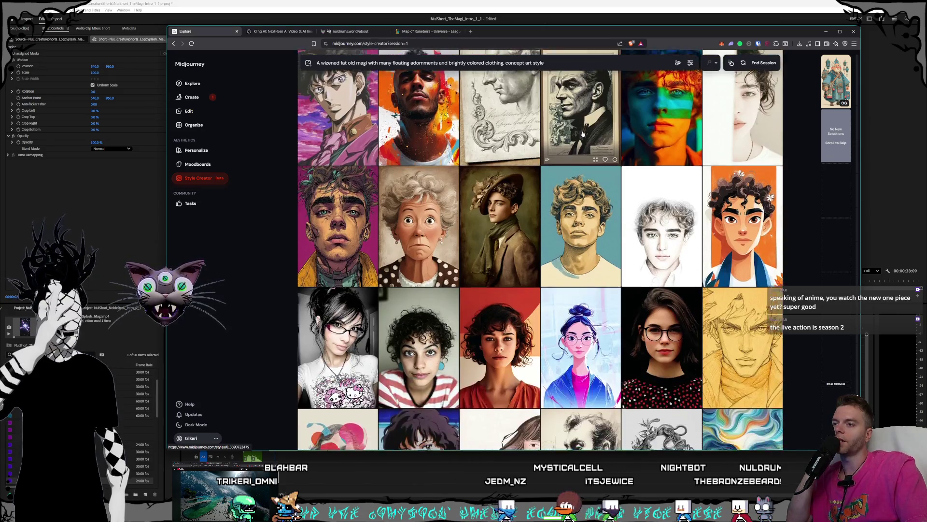
scroll(584, 134, down, 1)
scroll(583, 133, down, 1)
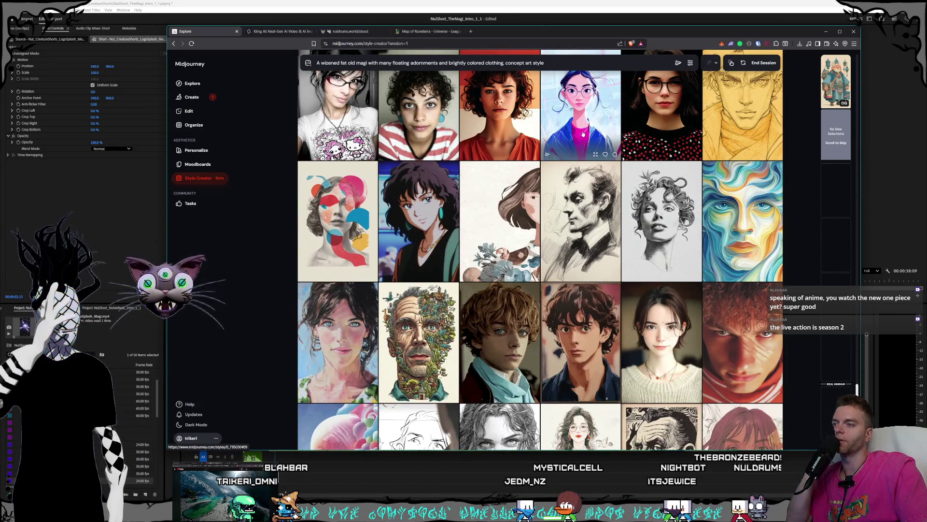
scroll(583, 134, down, 1)
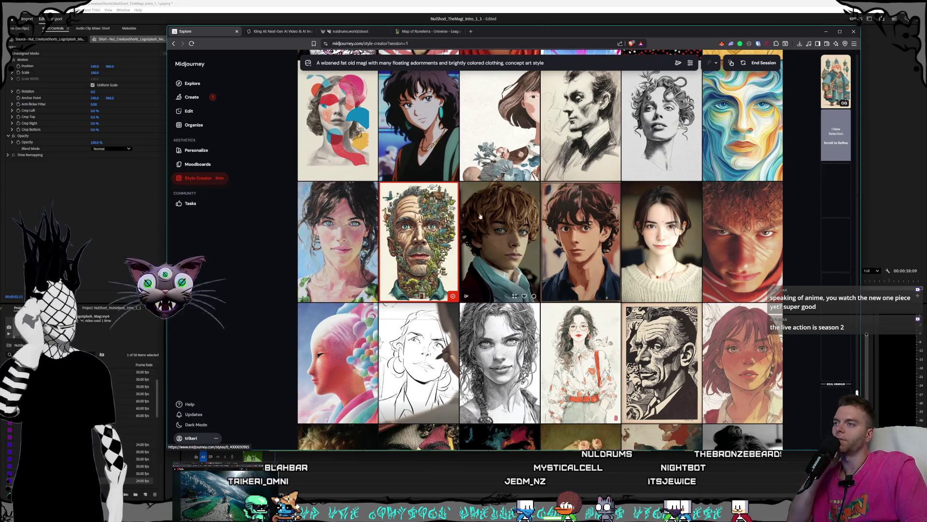
scroll(651, 232, down, 2)
scroll(651, 232, down, 2)
scroll(650, 232, down, 2)
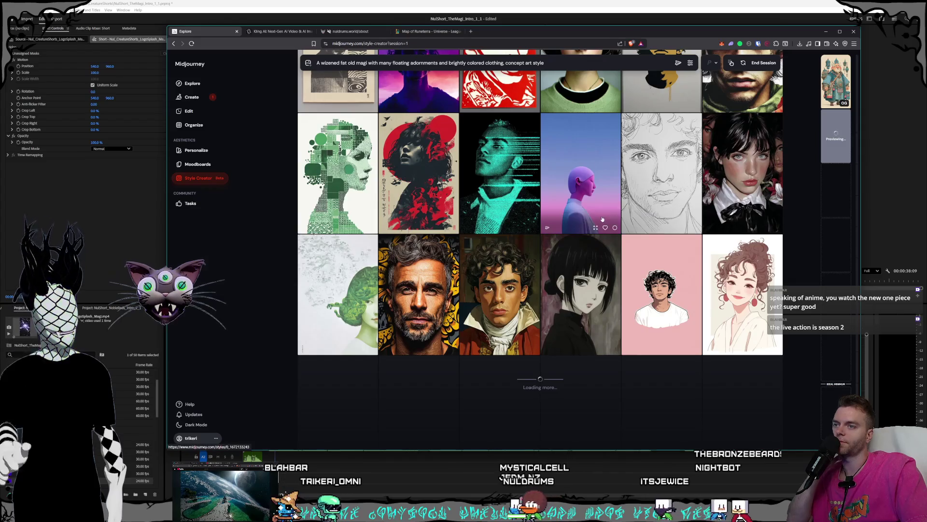
scroll(603, 220, down, 1)
scroll(602, 220, down, 1)
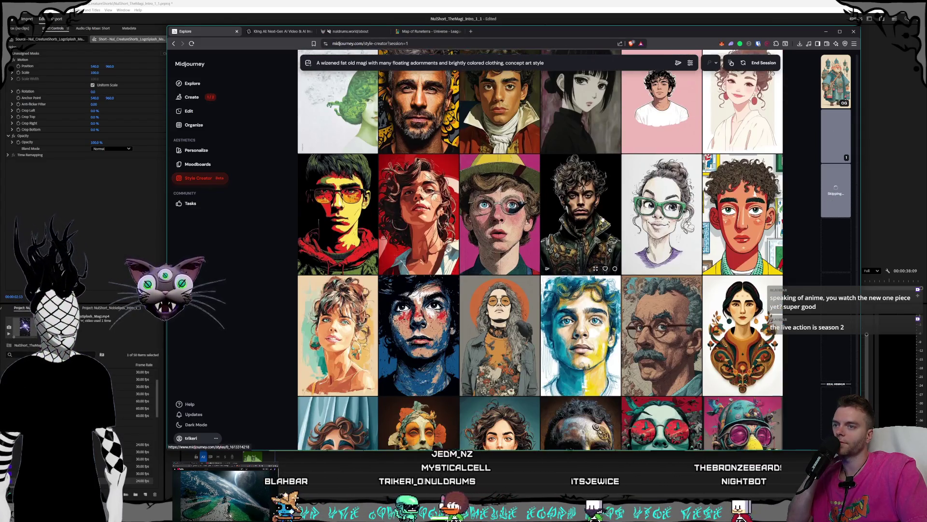
scroll(602, 219, down, 1)
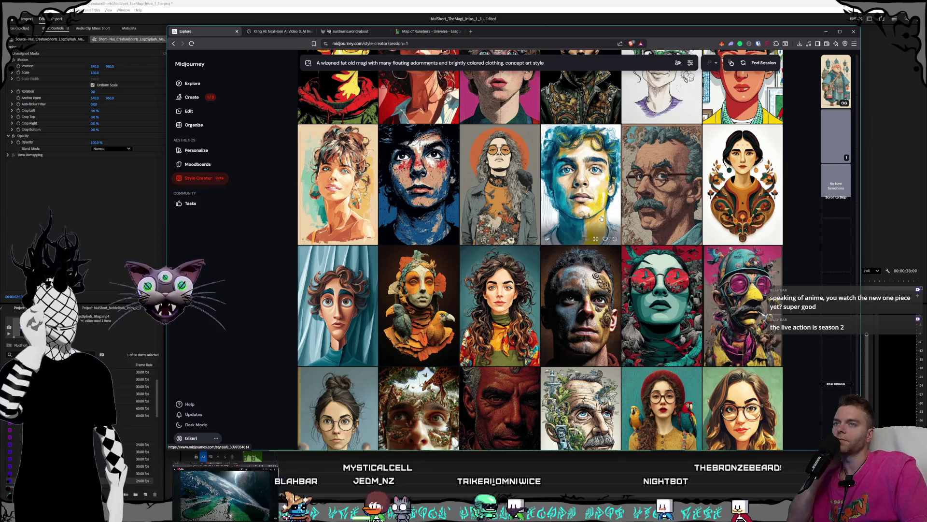
scroll(602, 219, down, 3)
scroll(598, 223, up, 3)
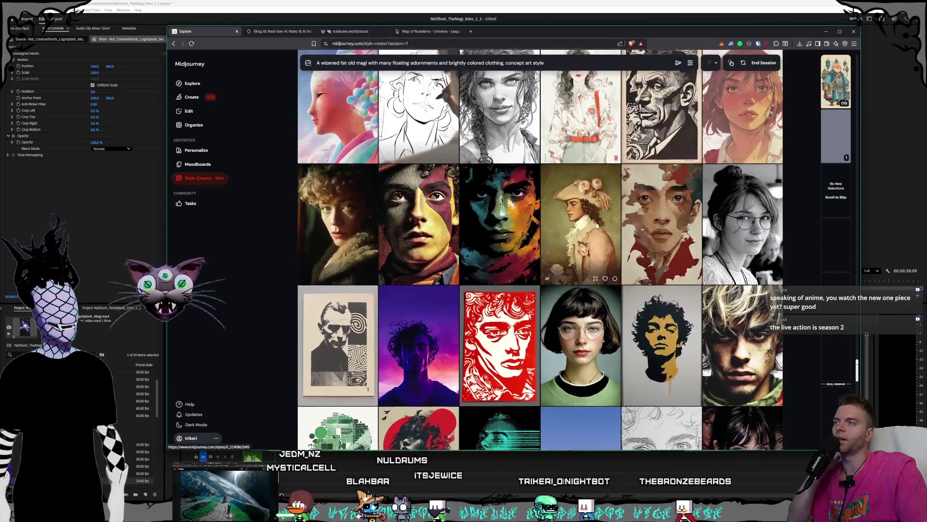
scroll(597, 223, up, 2)
scroll(595, 224, up, 1)
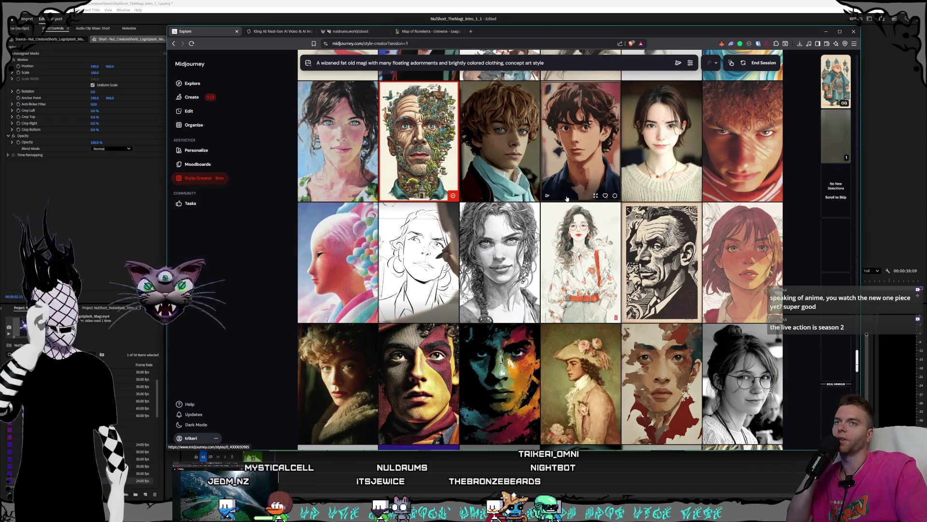
scroll(567, 198, down, 1)
scroll(567, 198, down, 2)
scroll(566, 200, down, 1)
scroll(565, 204, up, 2)
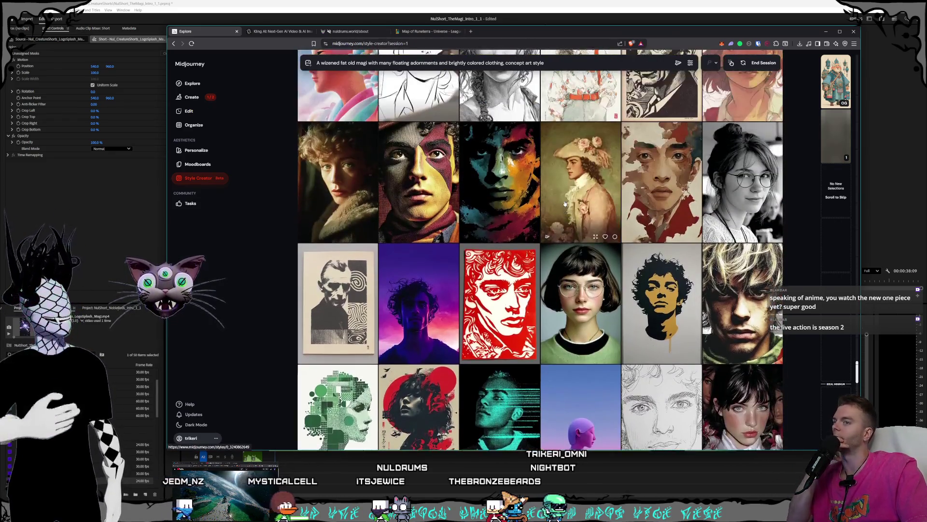
scroll(565, 203, up, 1)
scroll(605, 210, down, 4)
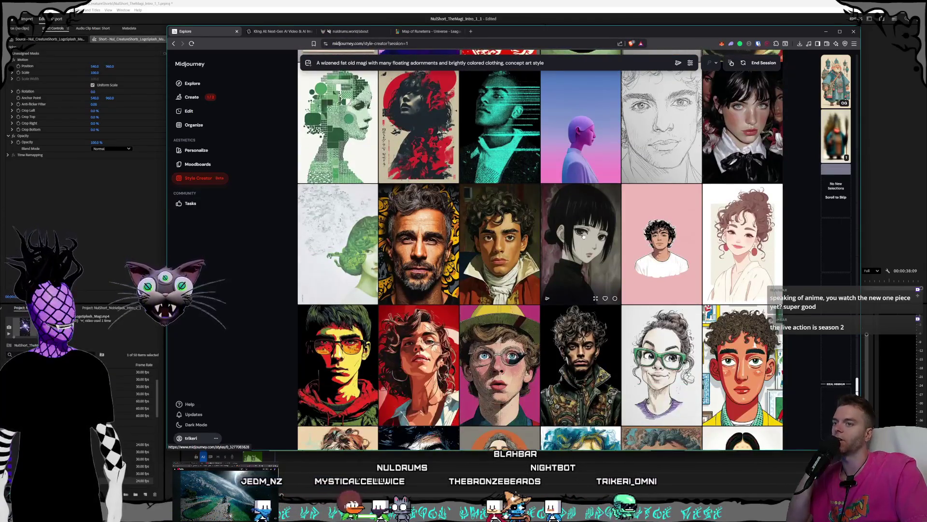
scroll(594, 239, down, 1)
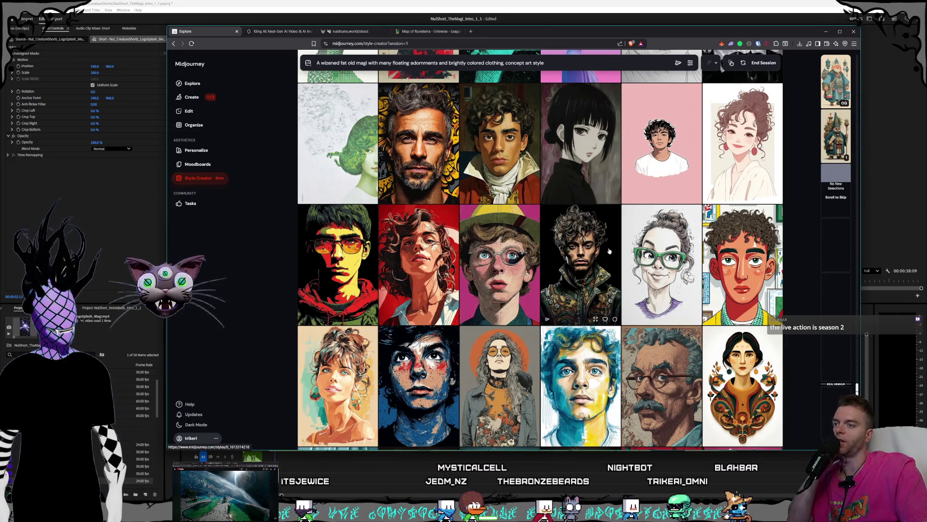
scroll(609, 251, down, 1)
scroll(609, 251, down, 1)
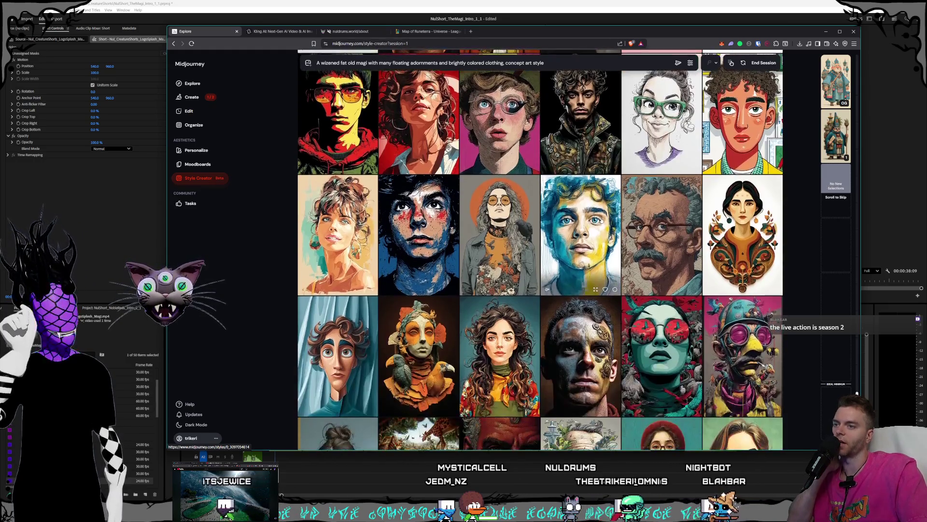
scroll(540, 250, down, 1)
scroll(540, 250, down, 1)
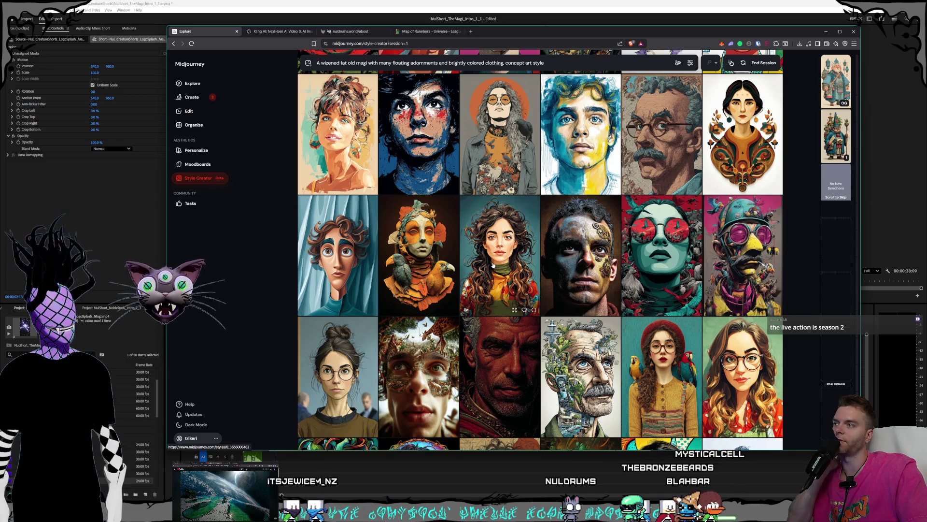
scroll(502, 259, down, 1)
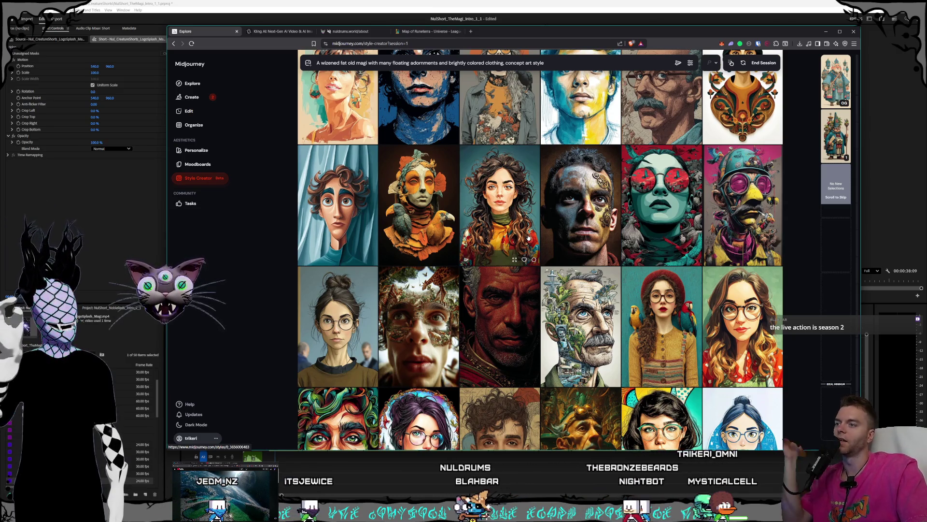
scroll(529, 238, down, 2)
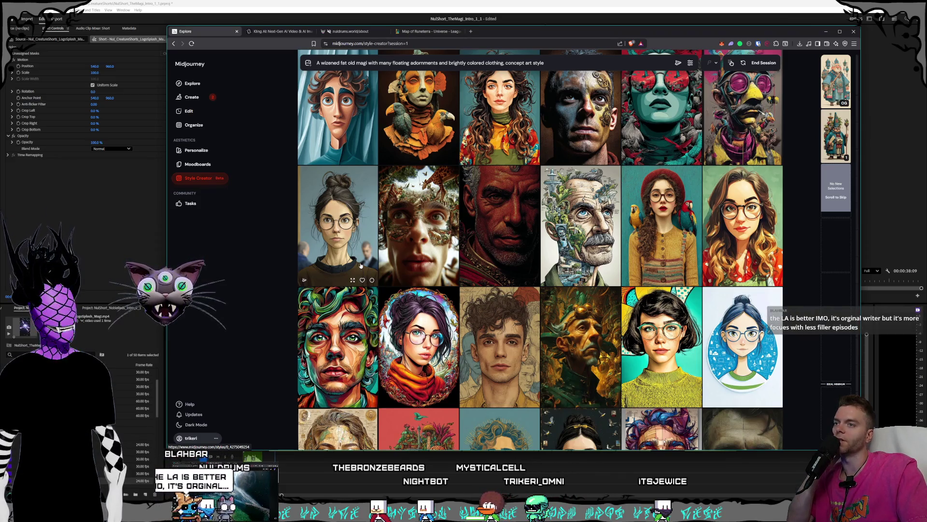
scroll(426, 282, up, 1)
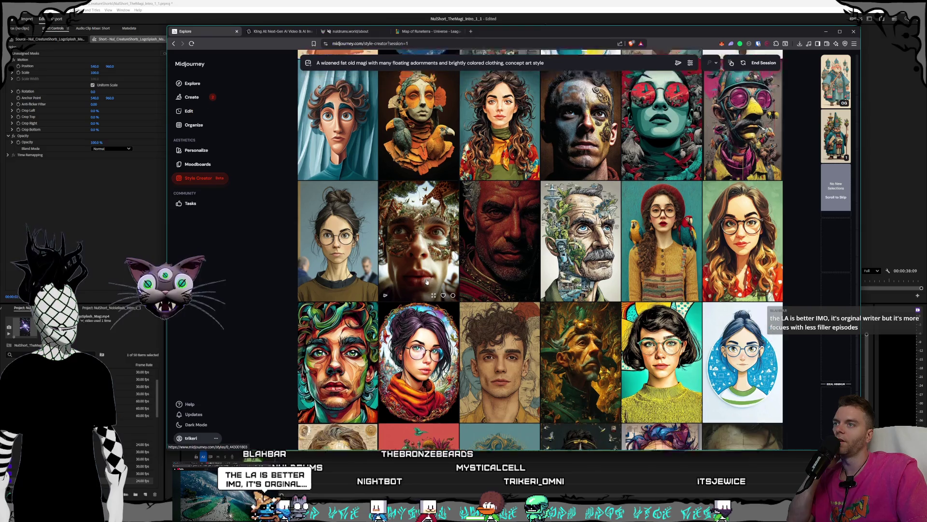
scroll(426, 281, down, 1)
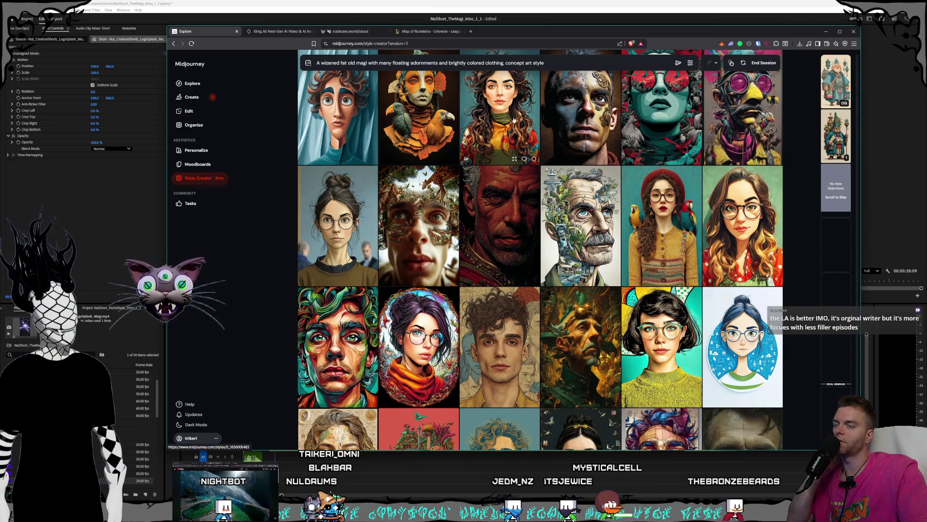
scroll(492, 224, down, 2)
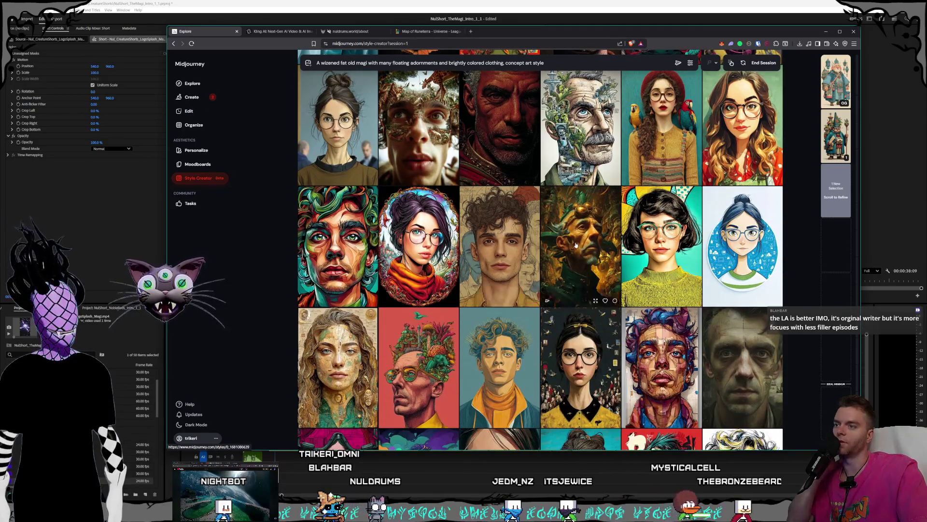
scroll(577, 242, down, 2)
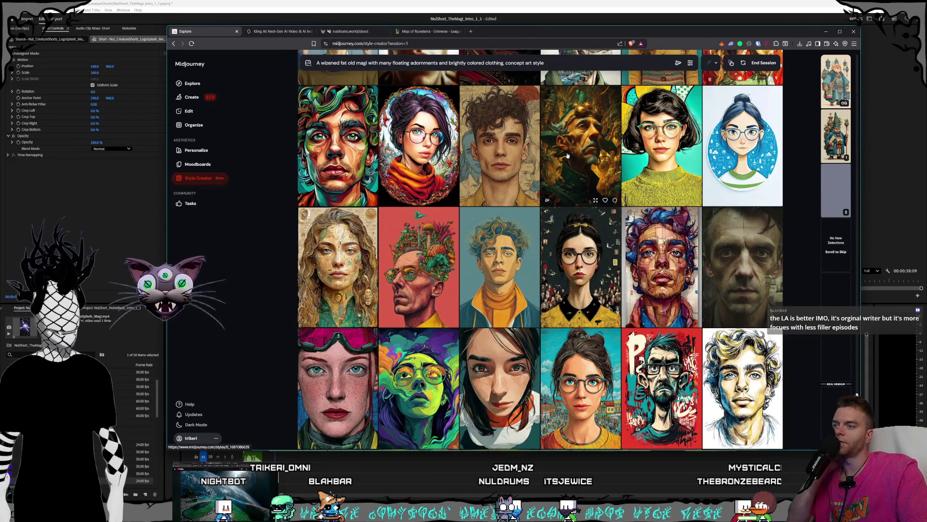
scroll(567, 154, down, 1)
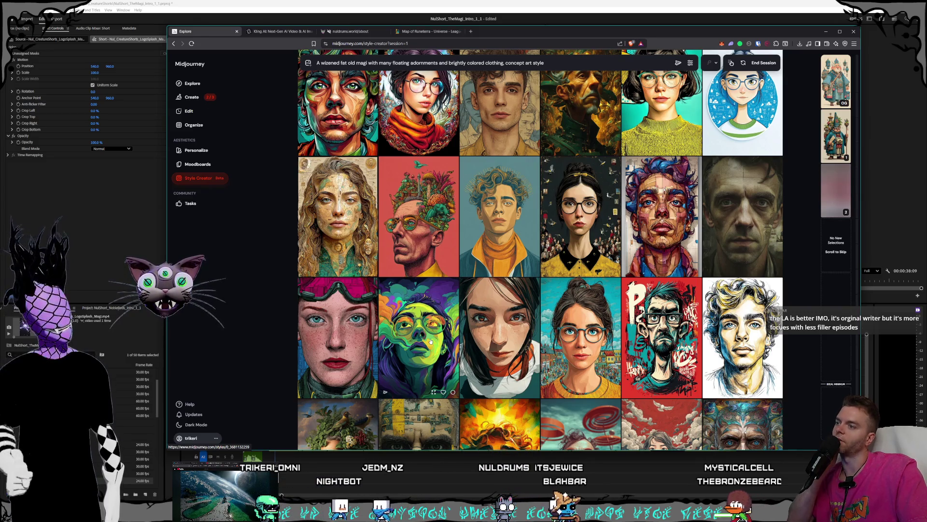
scroll(590, 157, up, 1)
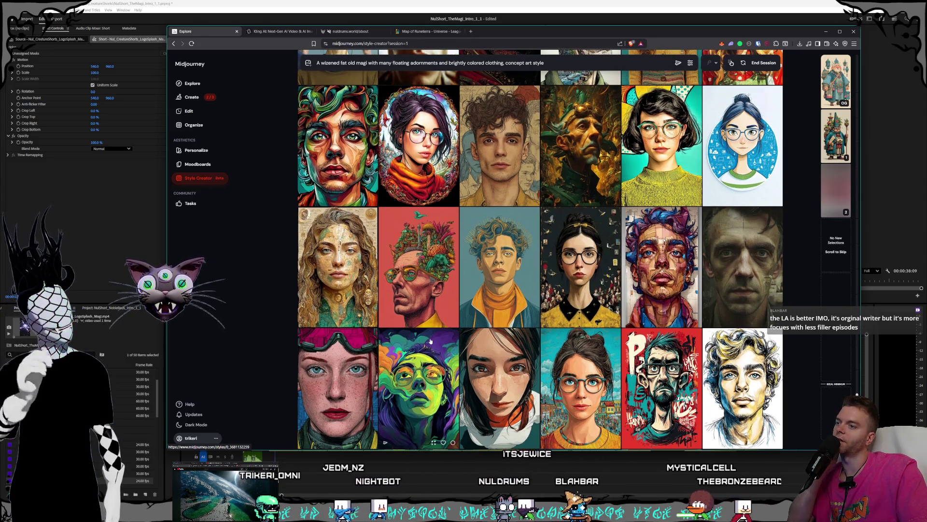
Select the dark golden portrait and the green-faced glasses portrait as style picks.
click(589, 158)
scroll(590, 158, down, 2)
click(420, 290)
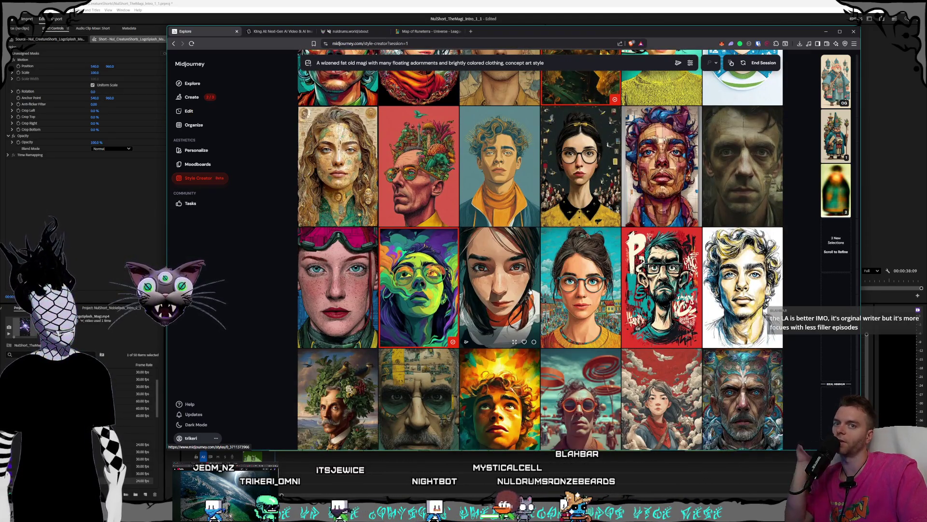
scroll(533, 283, down, 2)
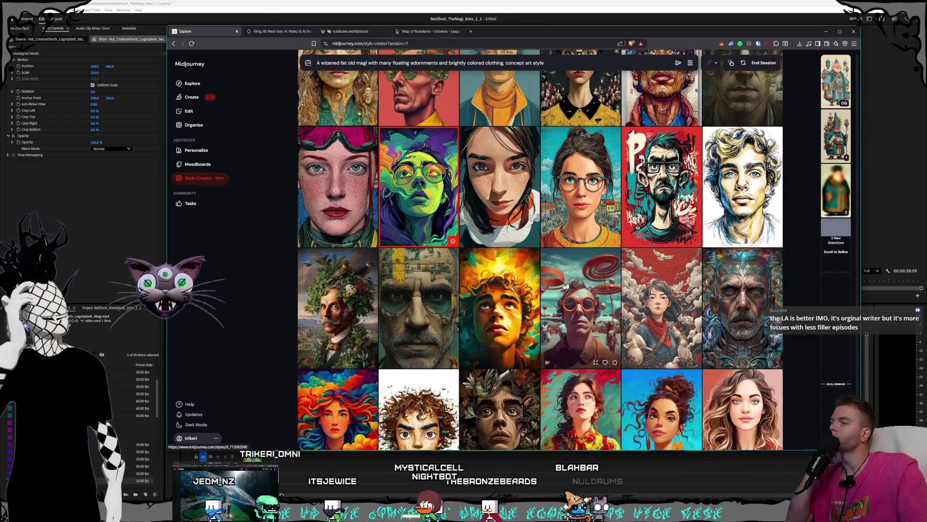
scroll(569, 279, down, 2)
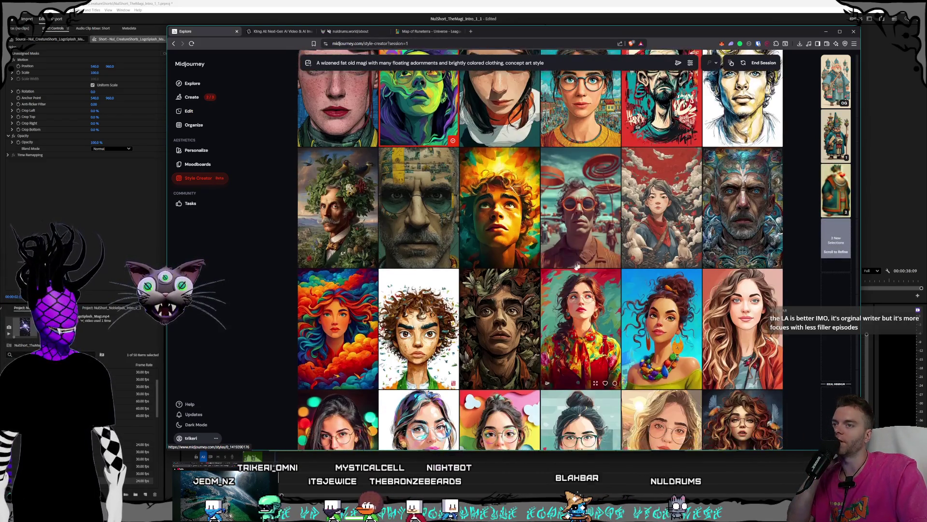
scroll(555, 249, down, 1)
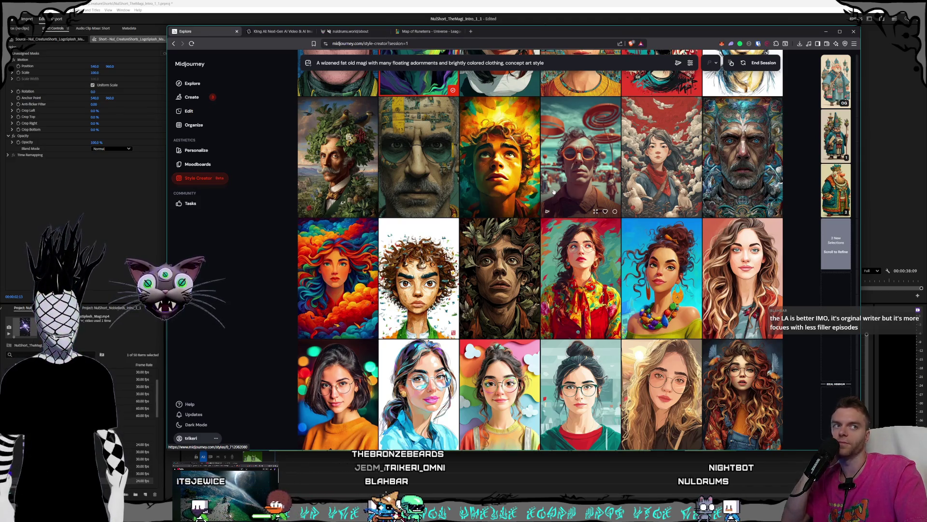
scroll(568, 198, down, 2)
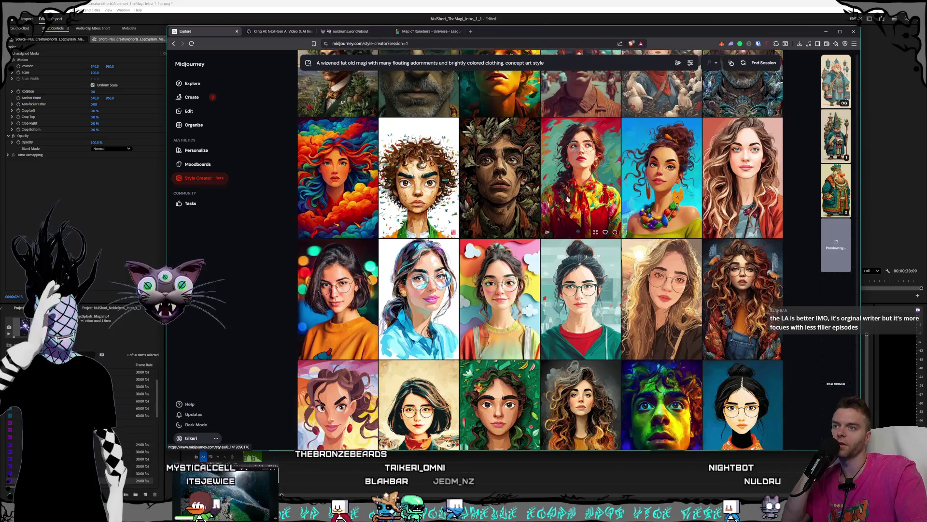
scroll(567, 199, down, 1)
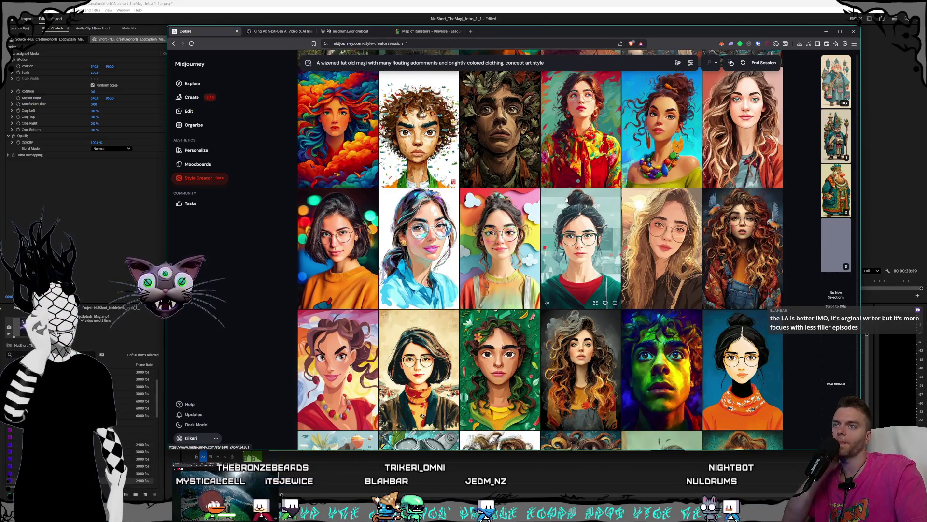
scroll(566, 199, down, 1)
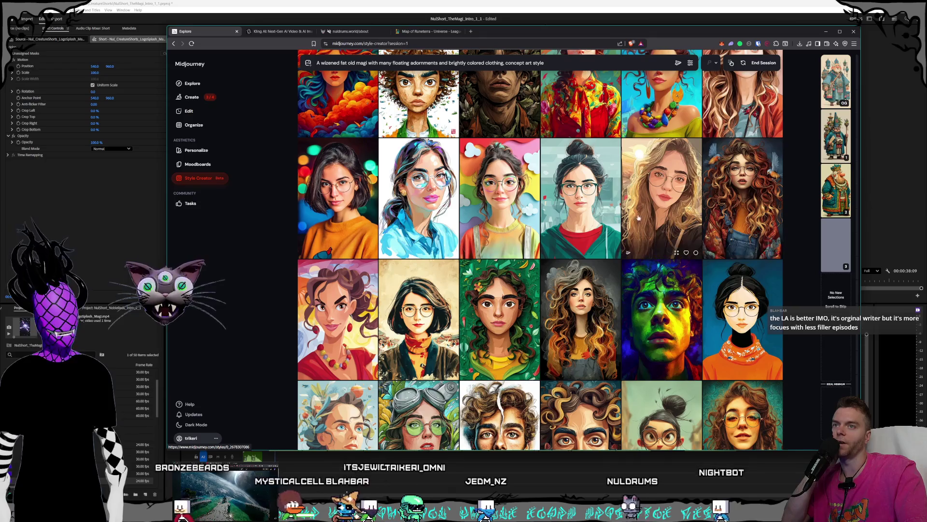
scroll(608, 209, down, 1)
scroll(609, 209, down, 1)
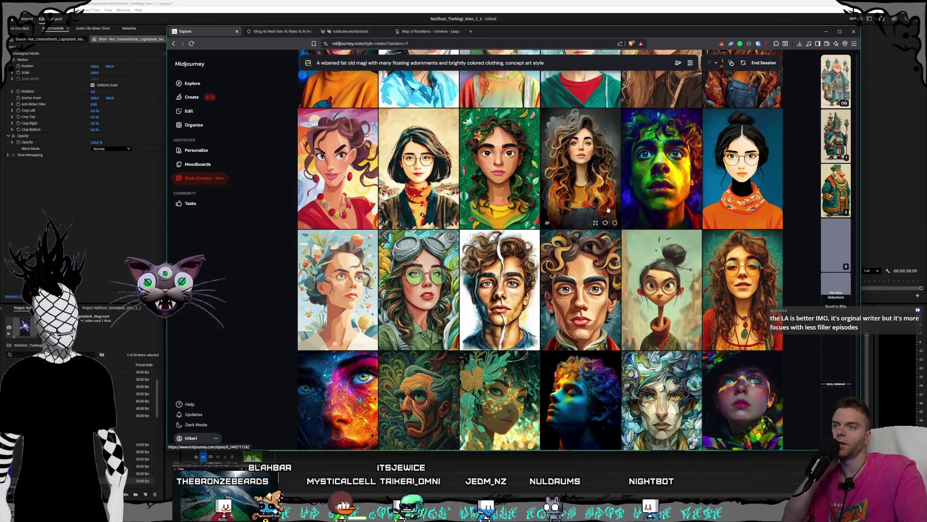
scroll(608, 209, down, 1)
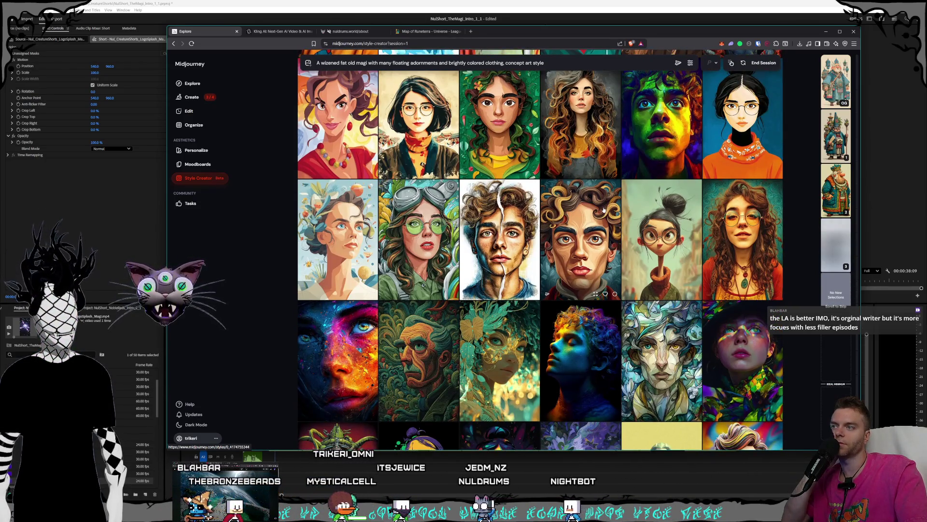
scroll(602, 209, down, 1)
scroll(507, 246, down, 1)
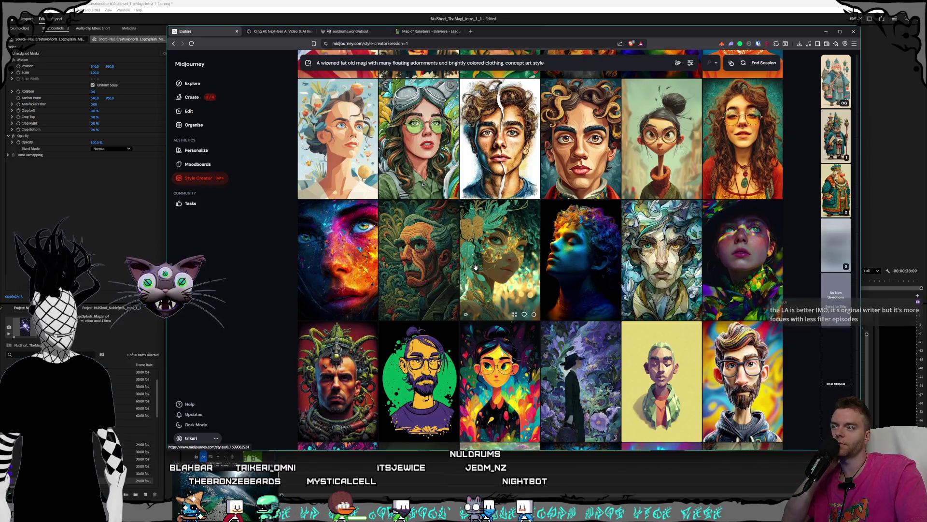
scroll(507, 227, down, 1)
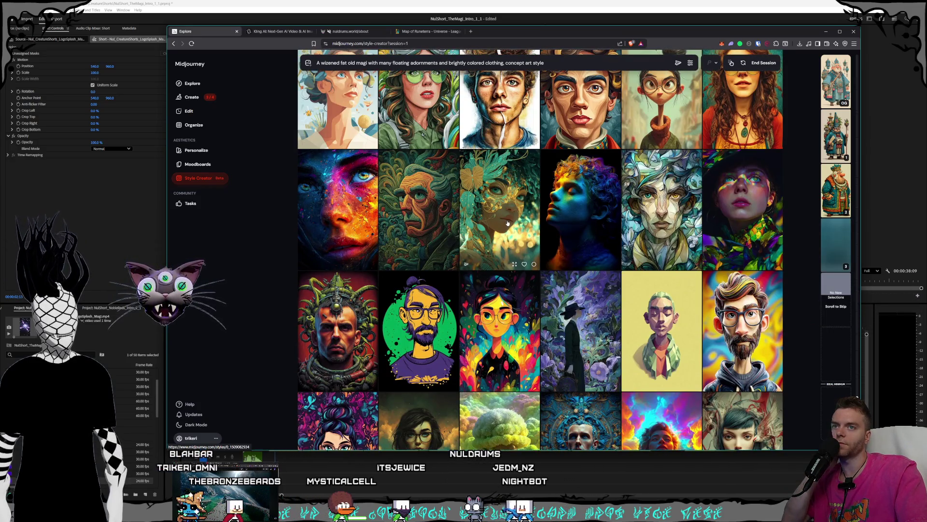
mouse_move(836, 136)
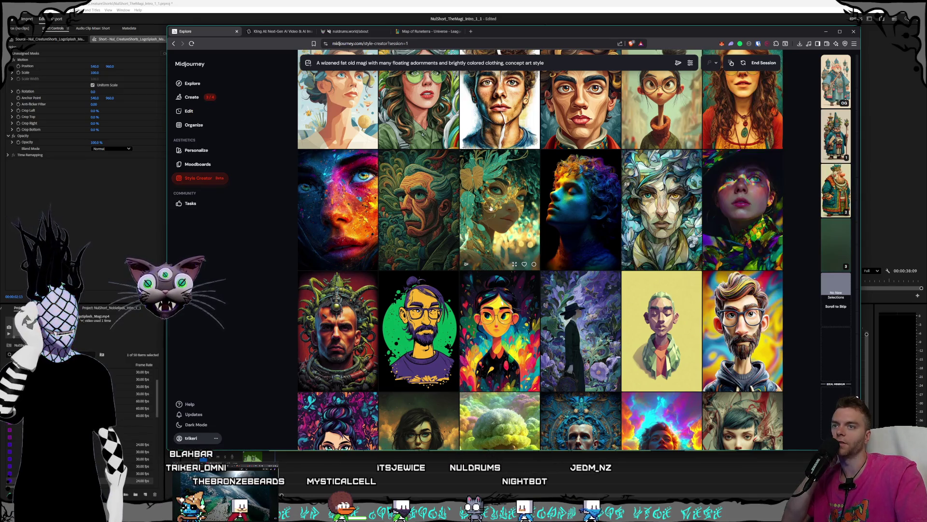
mouse_move(836, 246)
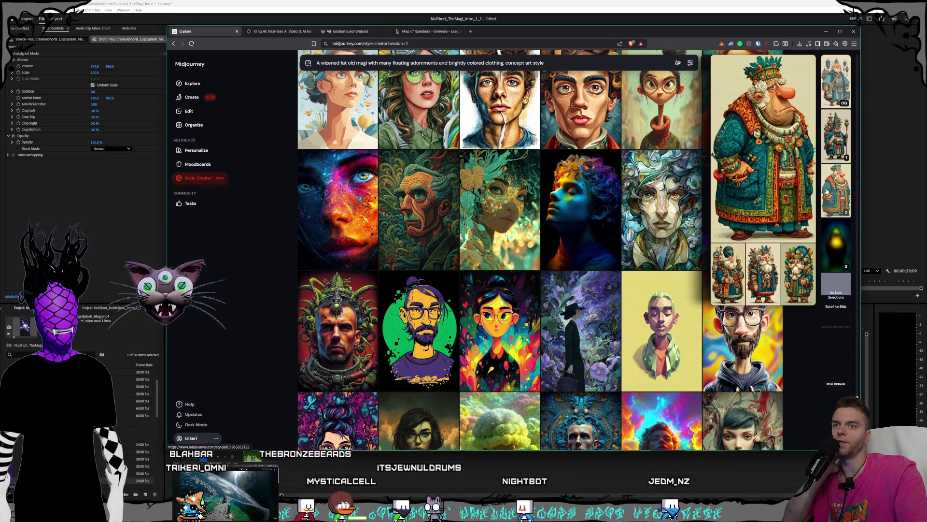
scroll(547, 216, down, 1)
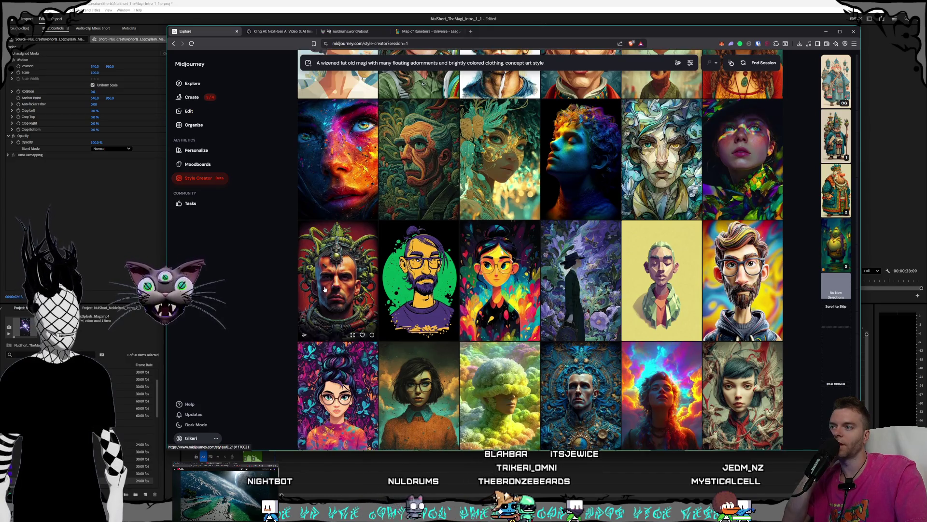
scroll(513, 255, down, 1)
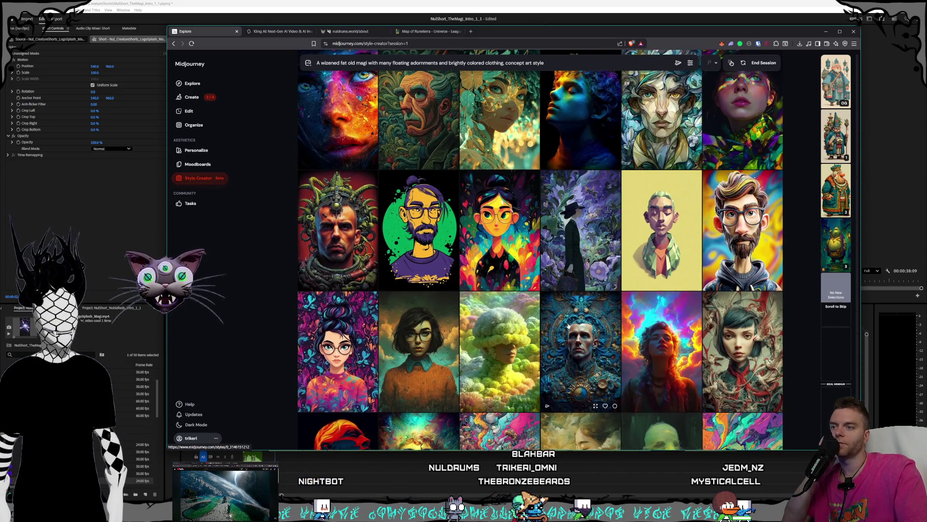
scroll(577, 332, up, 1)
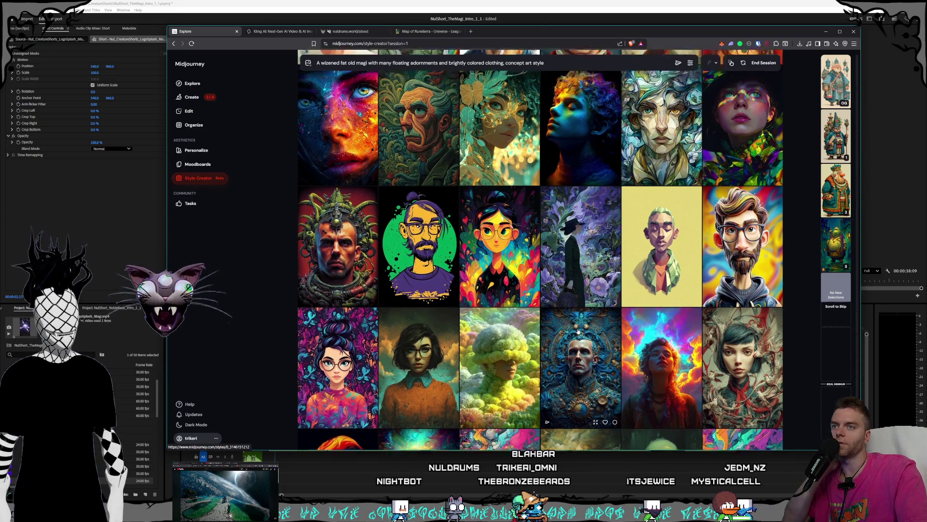
scroll(575, 311, up, 1)
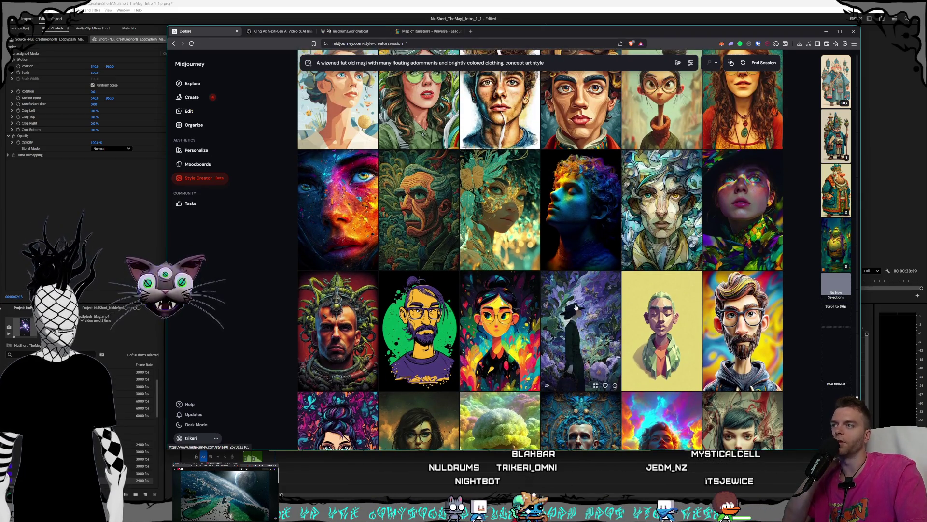
scroll(576, 308, down, 3)
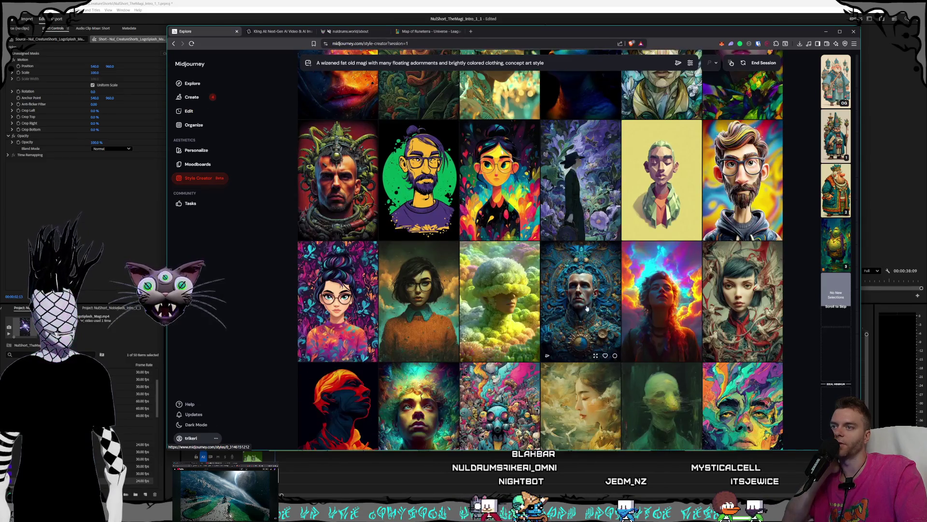
scroll(577, 223, down, 1)
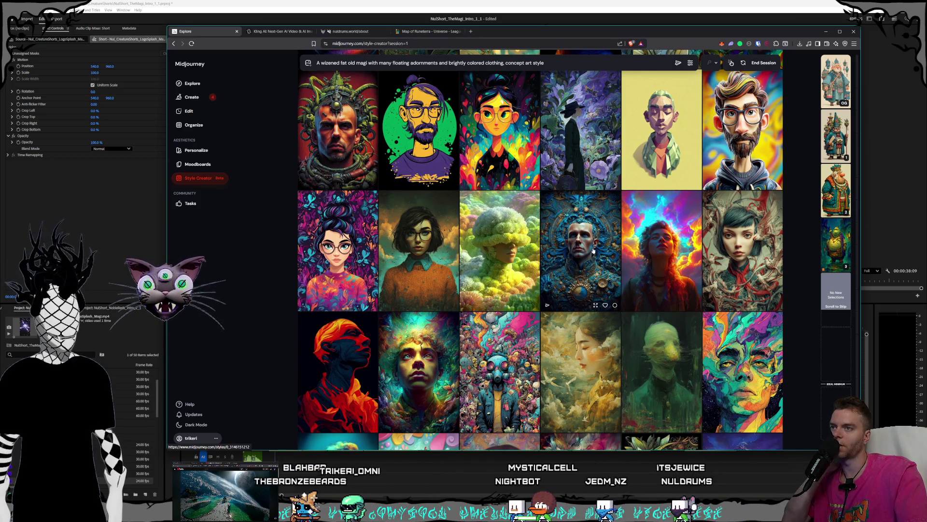
scroll(594, 249, down, 2)
scroll(593, 251, down, 2)
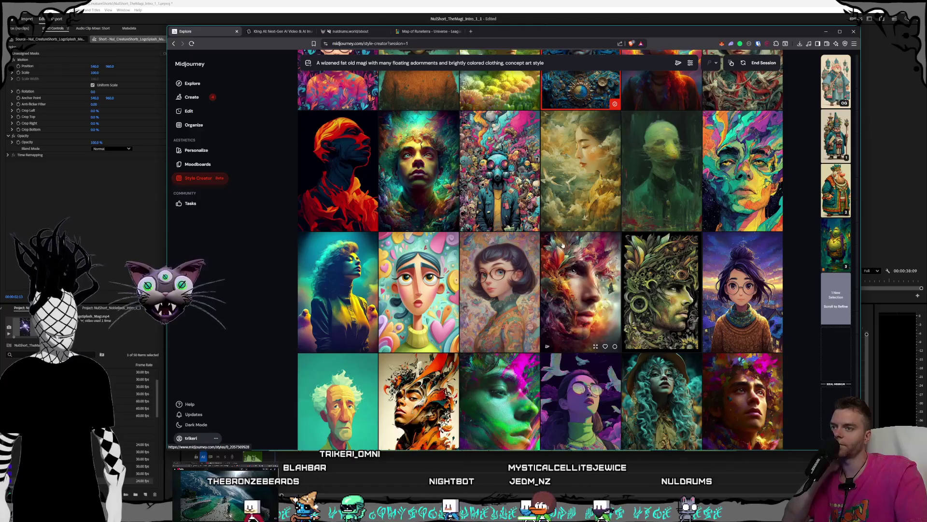
scroll(562, 245, down, 1)
scroll(563, 245, down, 1)
scroll(563, 245, down, 1)
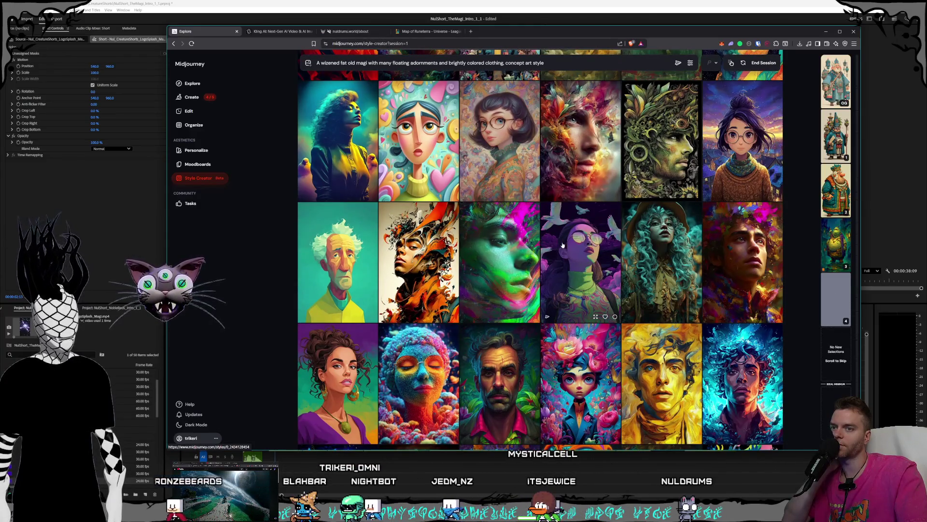
scroll(563, 245, down, 1)
scroll(562, 245, down, 1)
scroll(563, 245, down, 1)
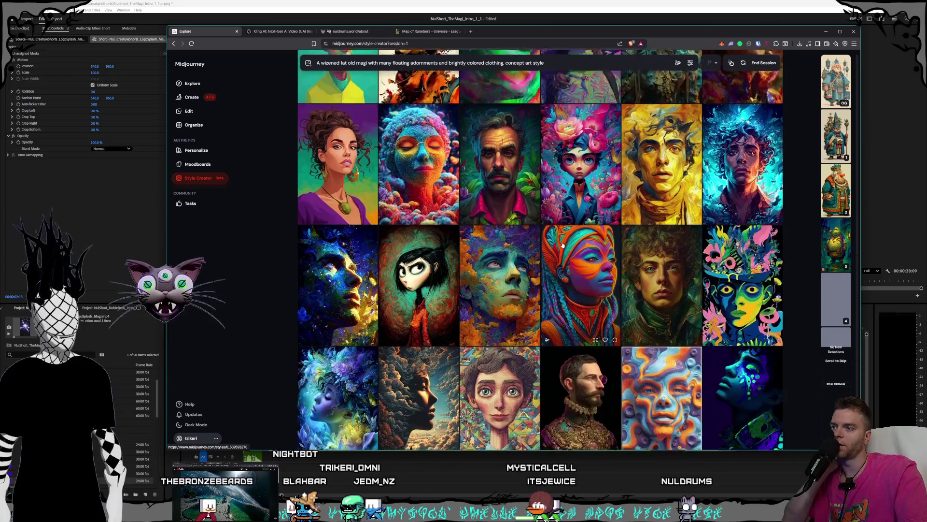
scroll(562, 245, down, 2)
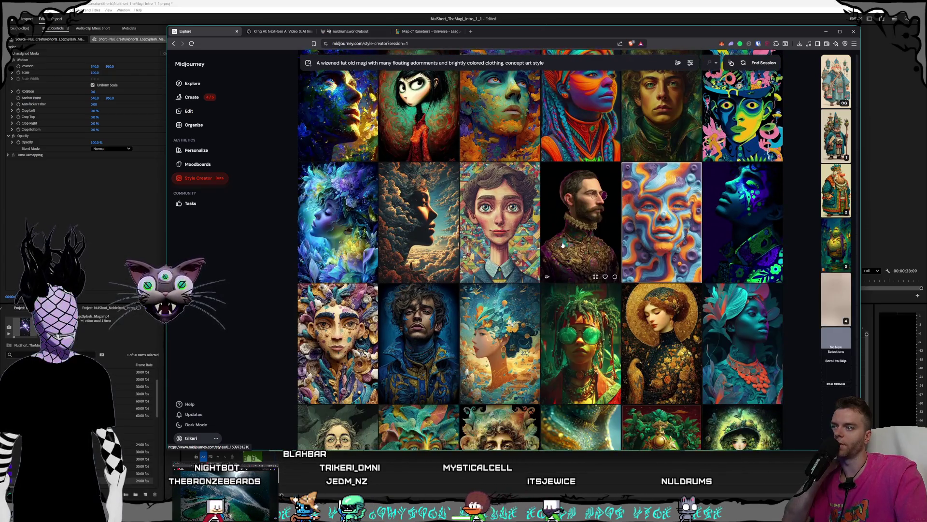
scroll(563, 245, down, 1)
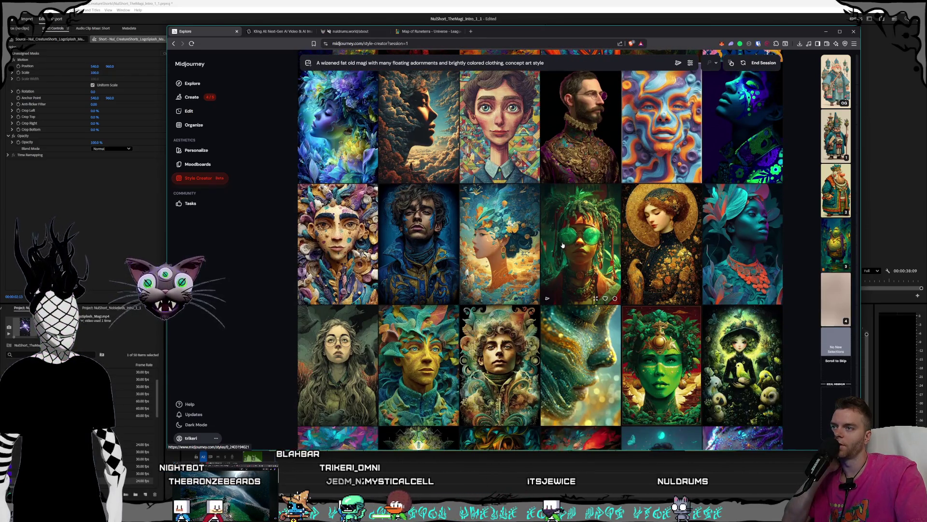
scroll(563, 245, down, 1)
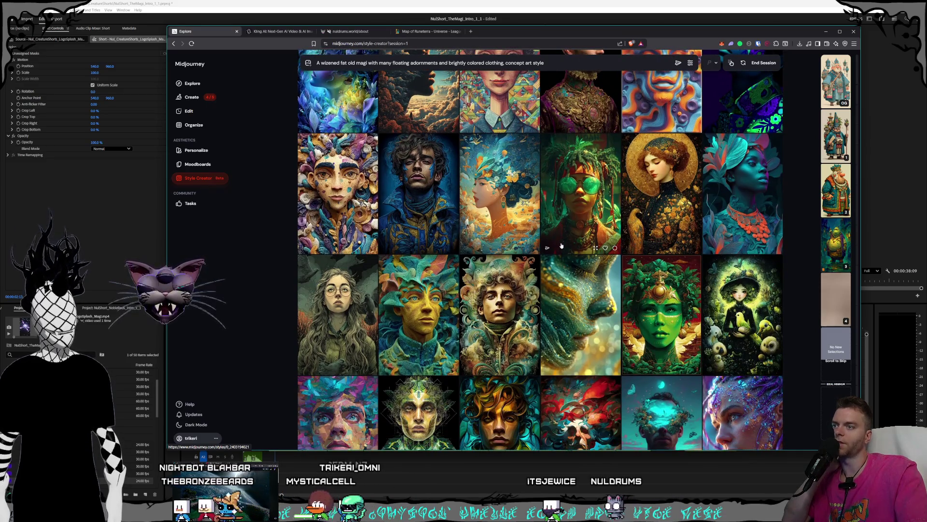
scroll(561, 246, down, 1)
scroll(561, 246, down, 1)
scroll(562, 246, down, 1)
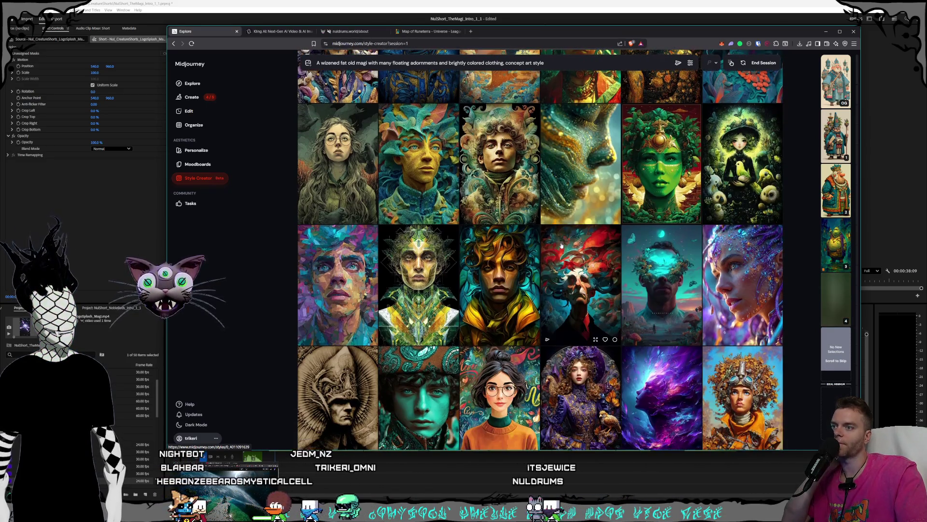
scroll(562, 245, down, 1)
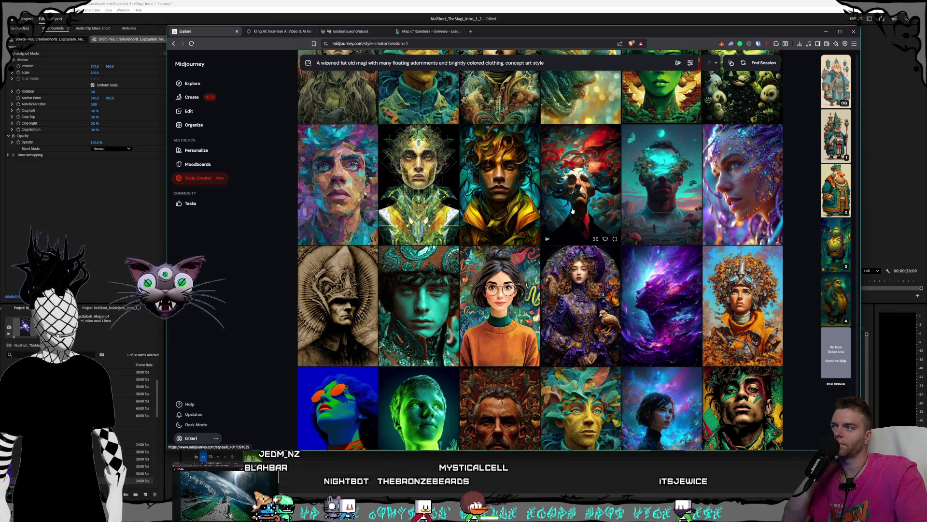
scroll(572, 211, down, 2)
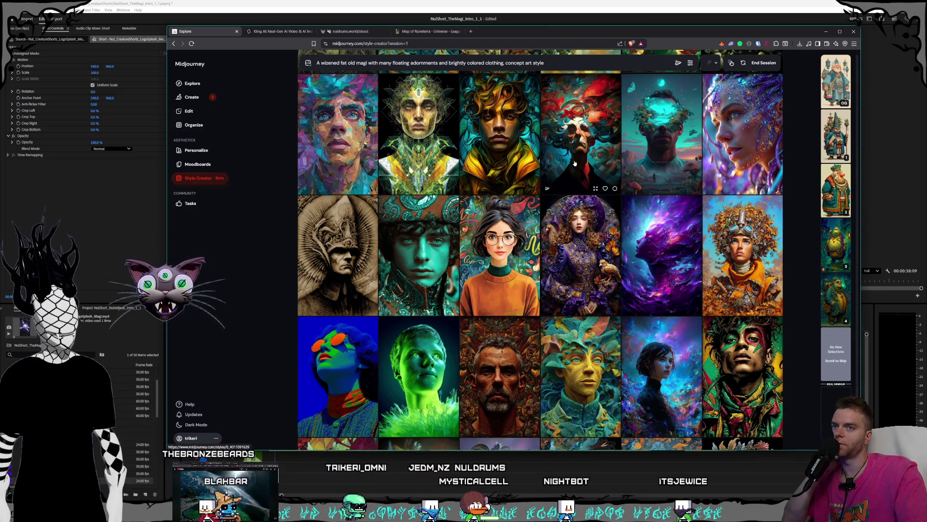
scroll(574, 163, down, 2)
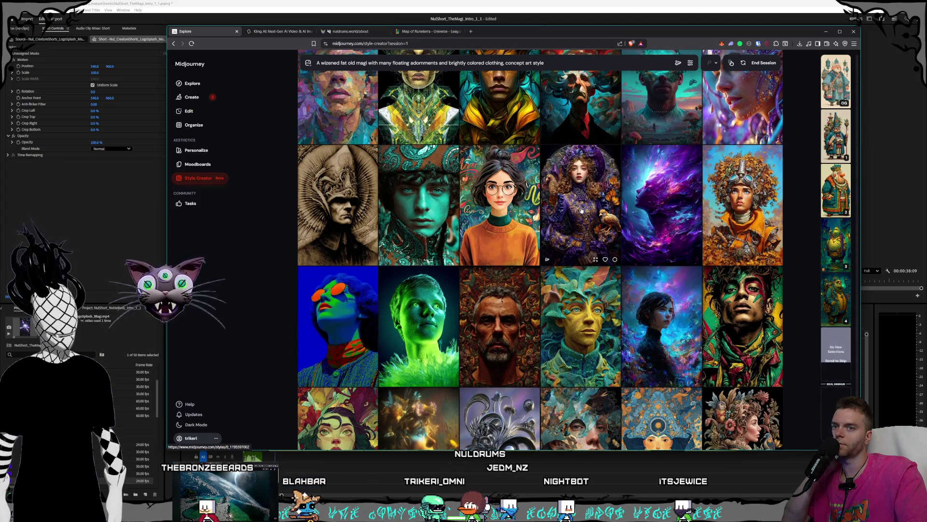
mouse_move(835, 298)
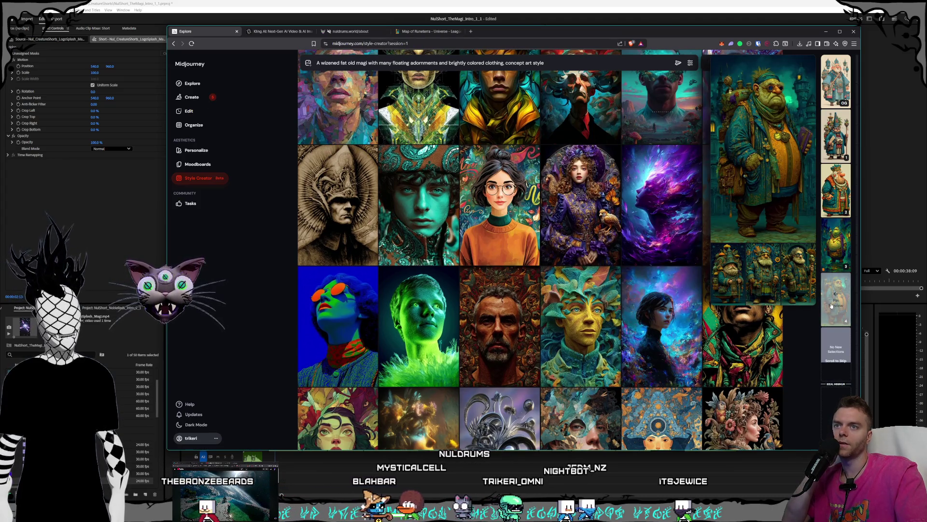
scroll(580, 159, up, 2)
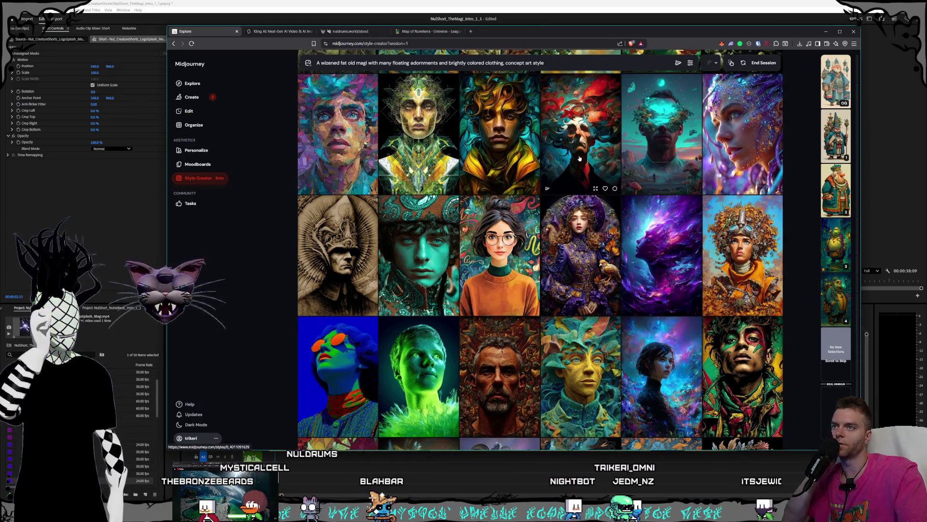
Select the swirling teal-and-red face portrait in the top row as a style pick.
click(579, 158)
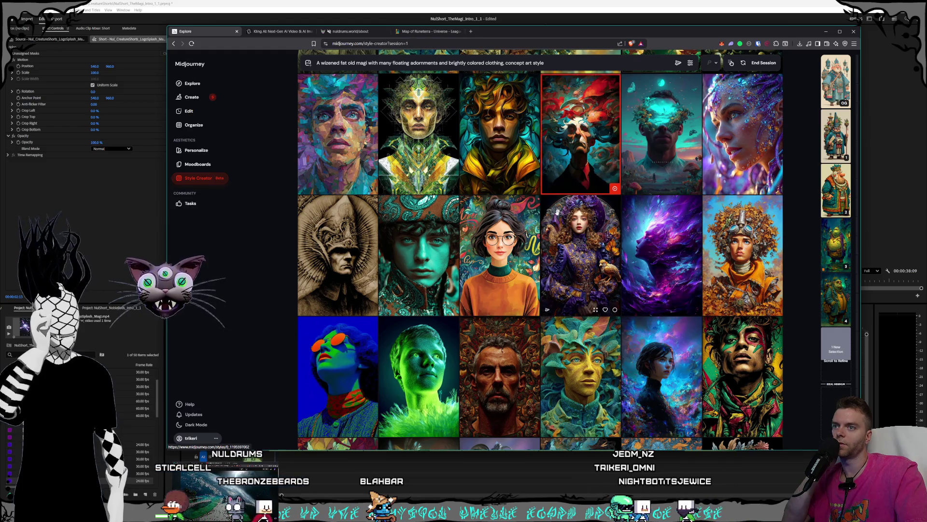
scroll(556, 211, down, 3)
scroll(556, 214, down, 3)
scroll(555, 218, down, 3)
scroll(554, 222, down, 3)
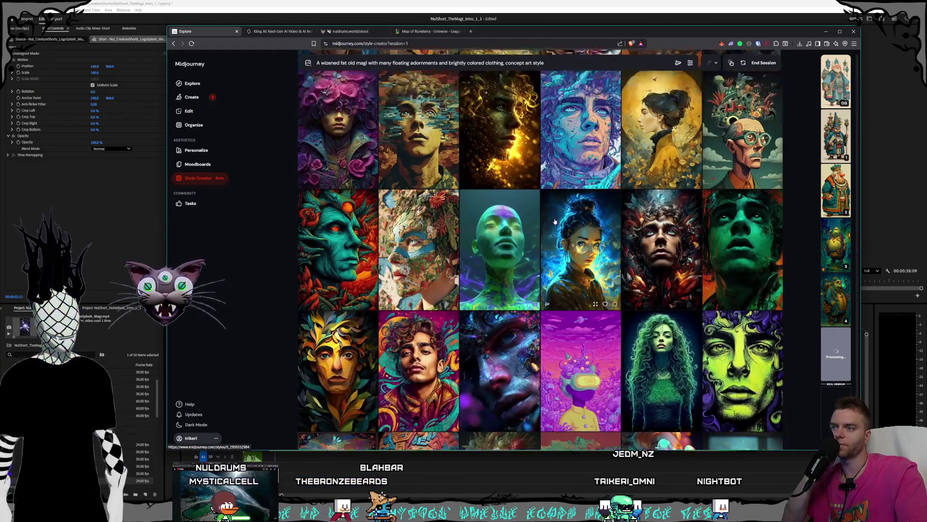
scroll(555, 222, down, 2)
scroll(554, 222, down, 1)
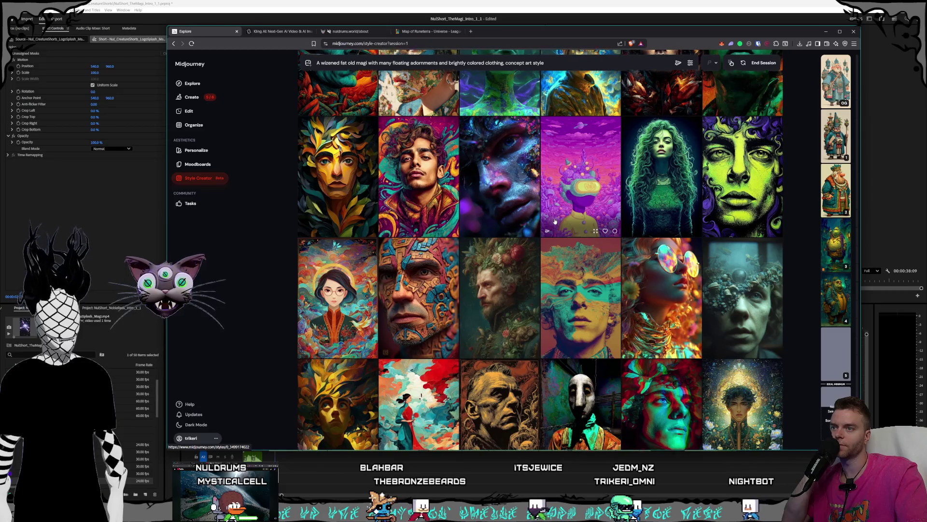
scroll(556, 222, down, 1)
scroll(556, 222, down, 1)
scroll(556, 222, down, 1)
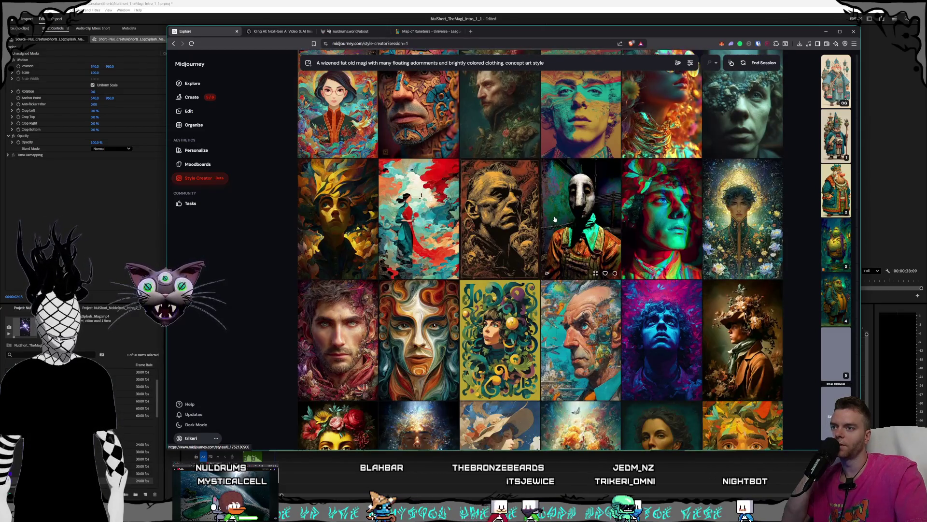
scroll(554, 219, down, 1)
scroll(555, 219, down, 2)
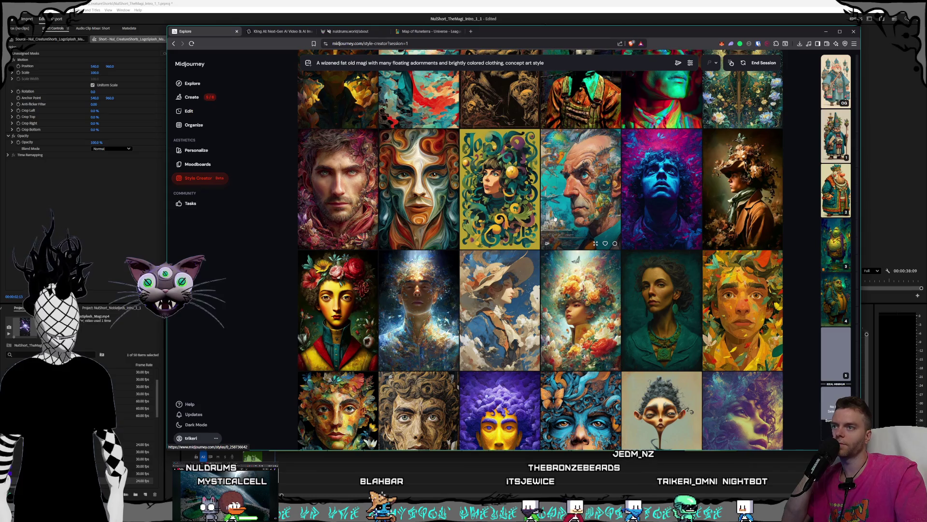
scroll(554, 219, down, 1)
scroll(555, 219, down, 2)
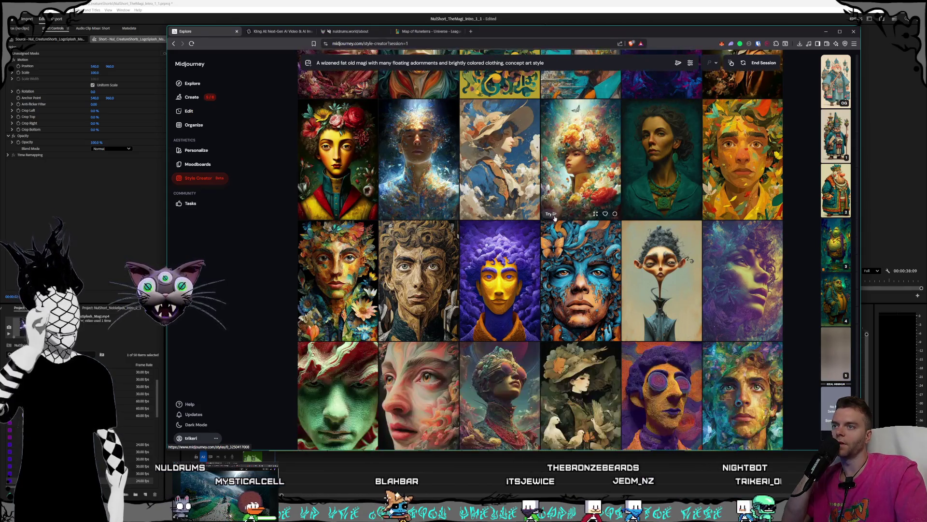
scroll(554, 219, down, 2)
scroll(554, 219, down, 2)
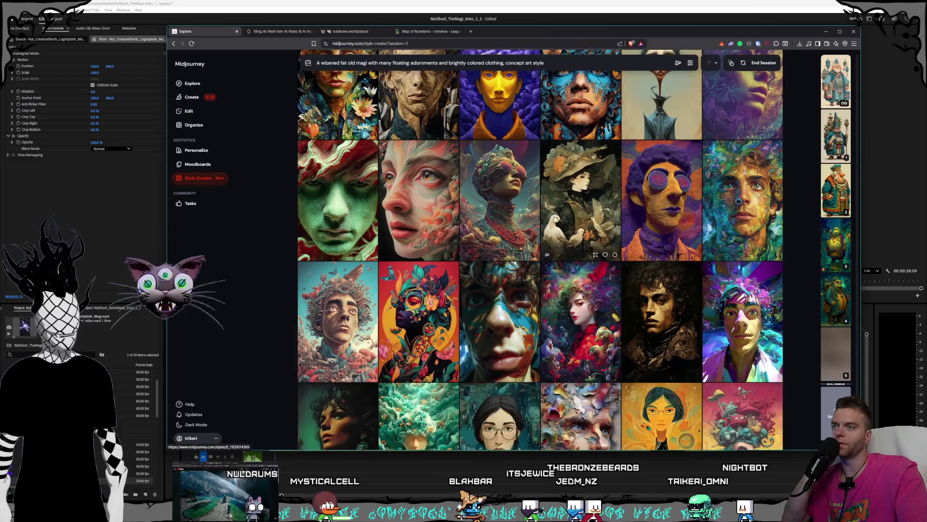
scroll(554, 219, down, 1)
scroll(554, 218, down, 2)
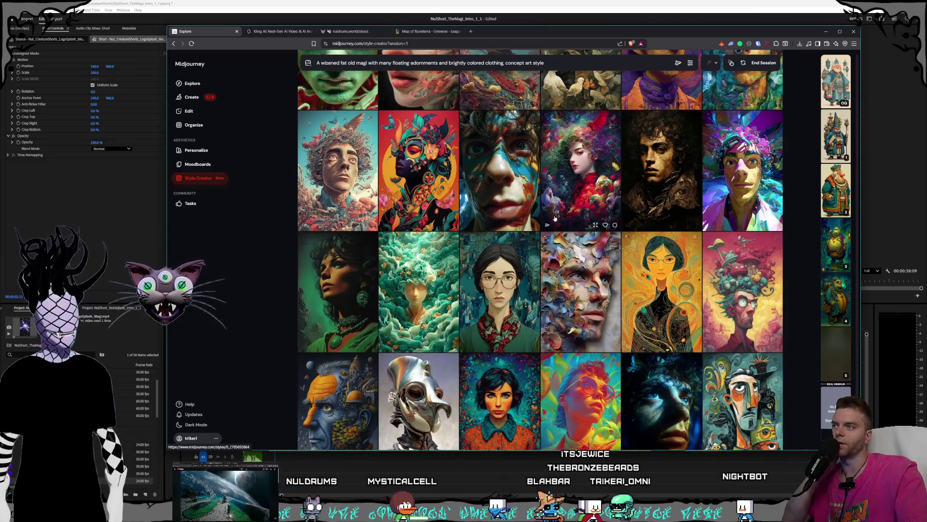
scroll(554, 219, down, 1)
scroll(554, 219, down, 1)
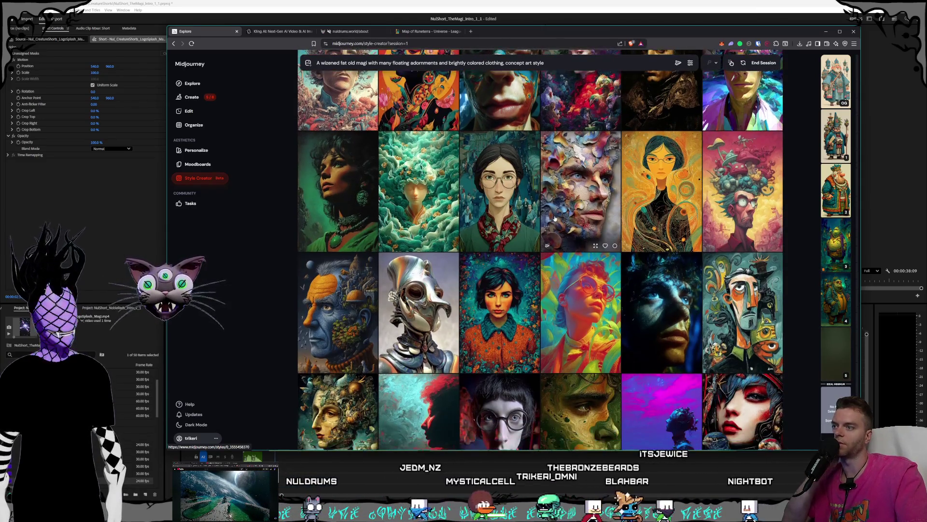
scroll(554, 218, down, 1)
scroll(553, 218, down, 1)
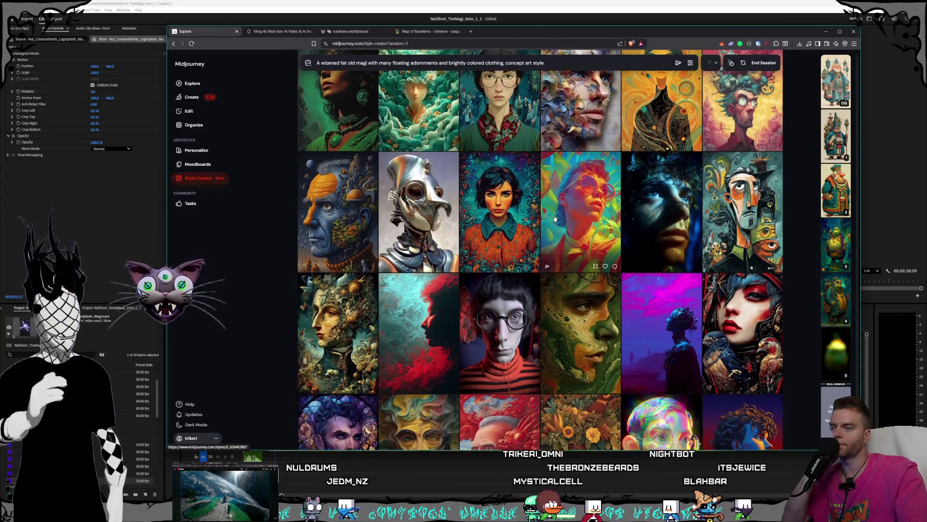
scroll(531, 214, down, 1)
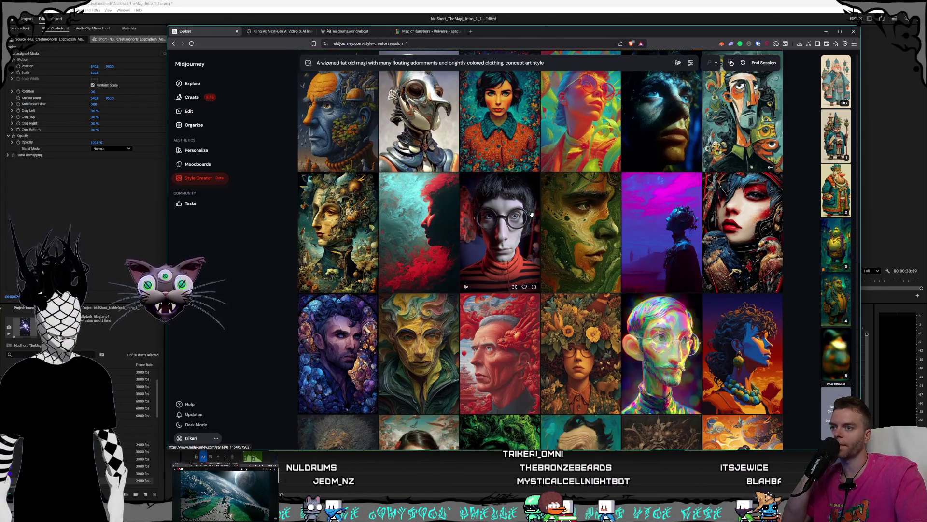
scroll(531, 214, down, 1)
scroll(531, 213, down, 1)
scroll(531, 214, down, 1)
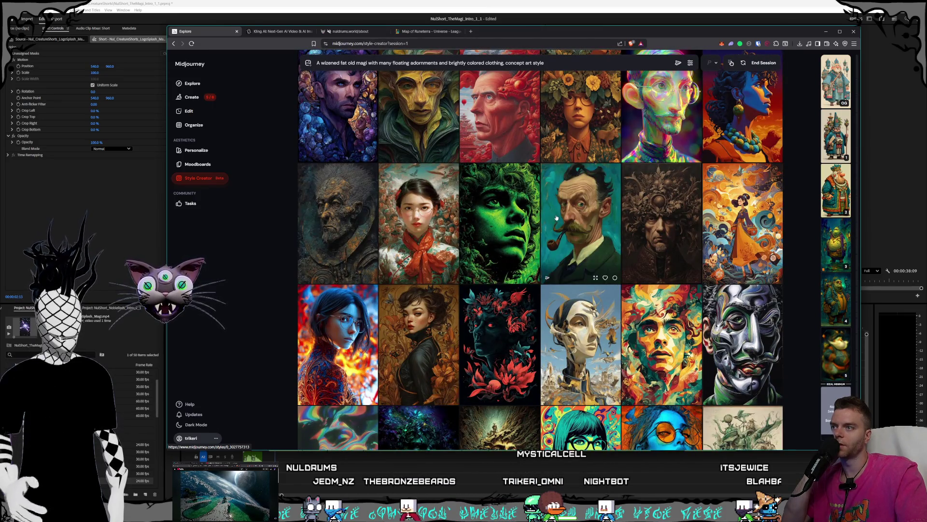
scroll(509, 205, down, 1)
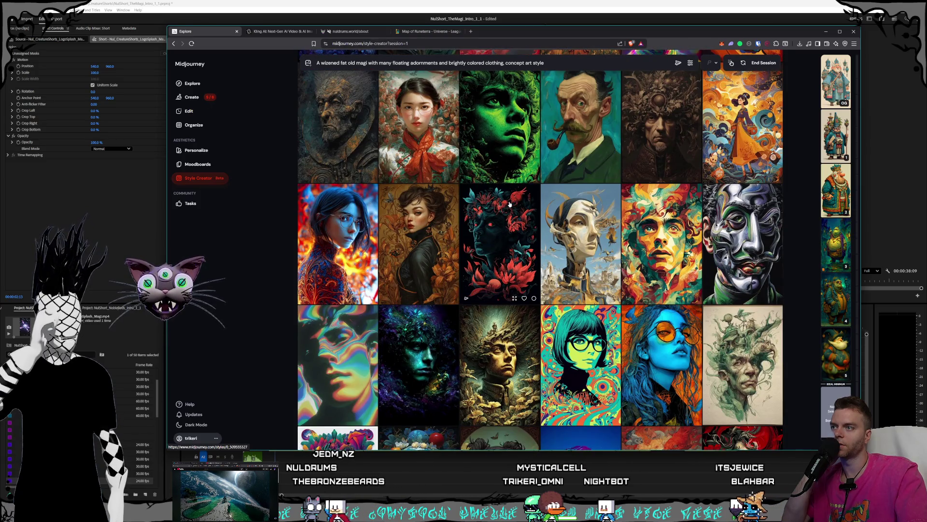
scroll(510, 204, down, 1)
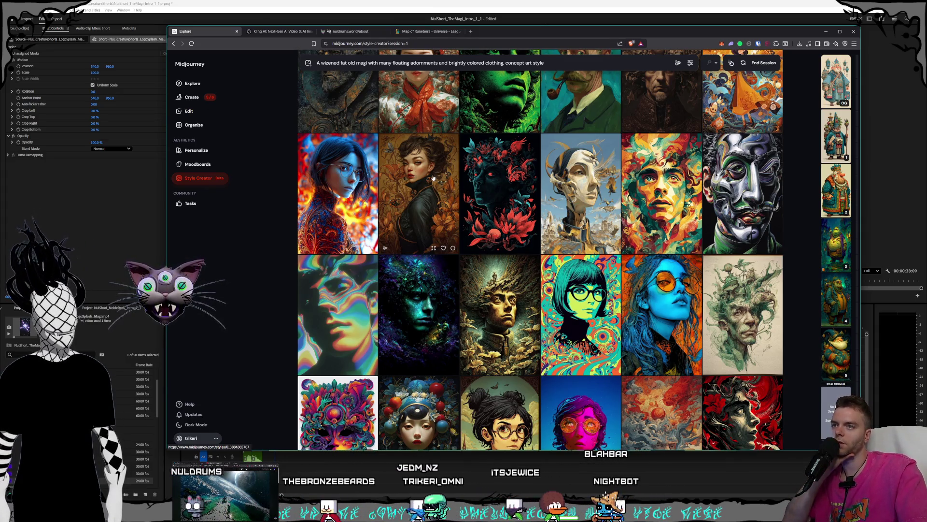
scroll(432, 178, down, 2)
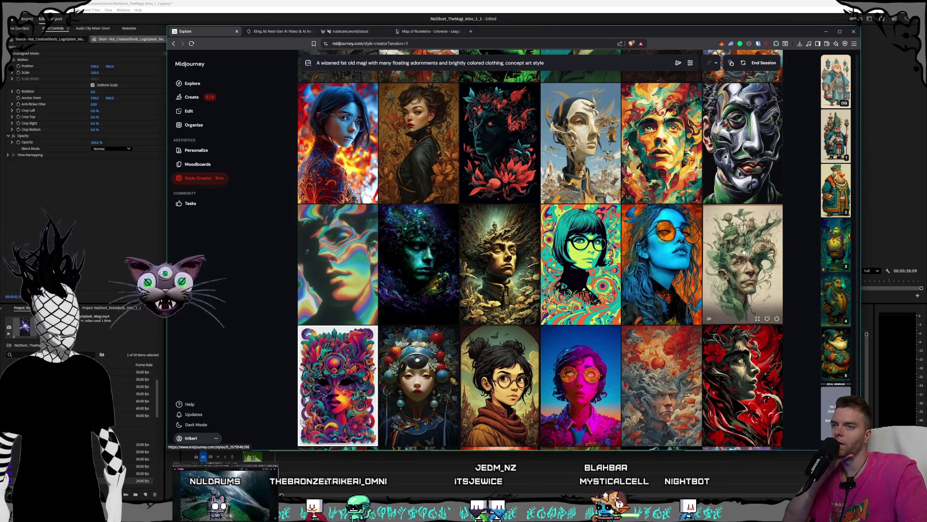
scroll(556, 207, down, 4)
scroll(558, 207, down, 2)
scroll(557, 207, down, 1)
scroll(558, 206, down, 2)
scroll(557, 206, down, 1)
scroll(557, 207, down, 2)
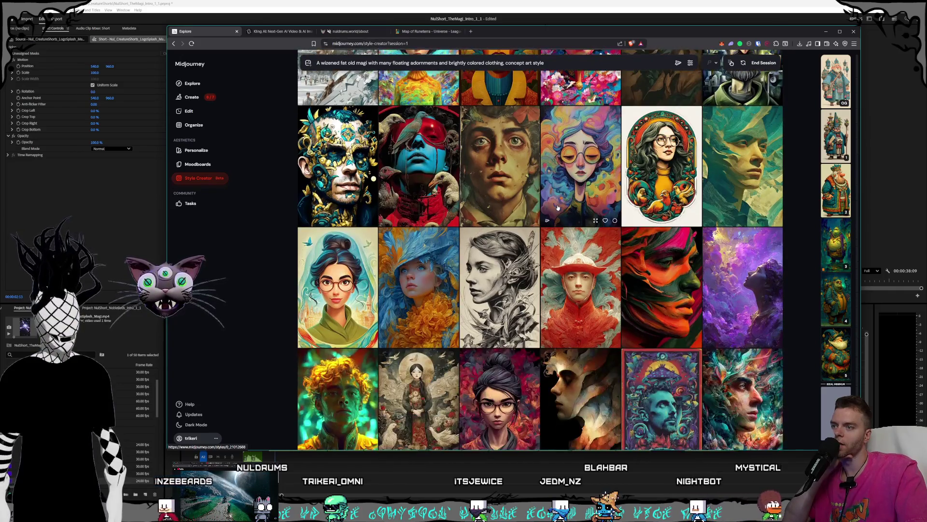
scroll(557, 208, down, 1)
scroll(557, 208, down, 1)
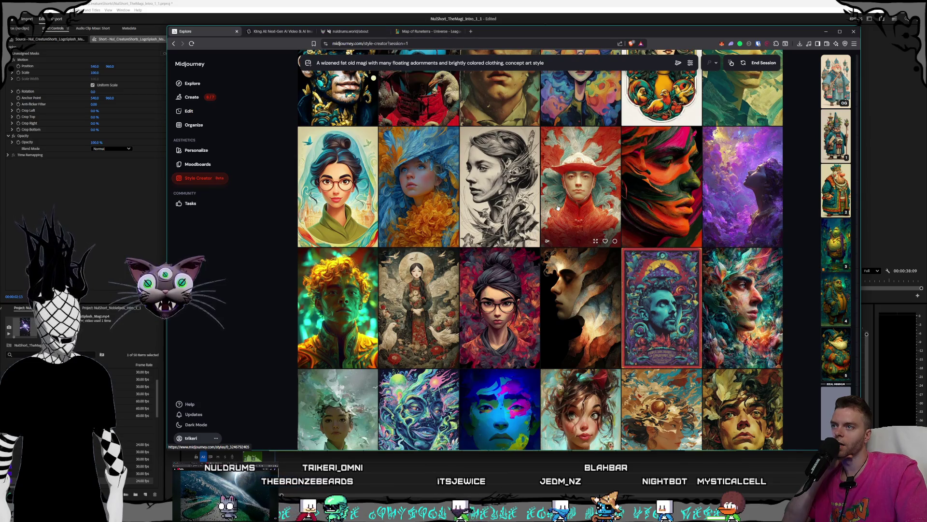
scroll(558, 208, down, 1)
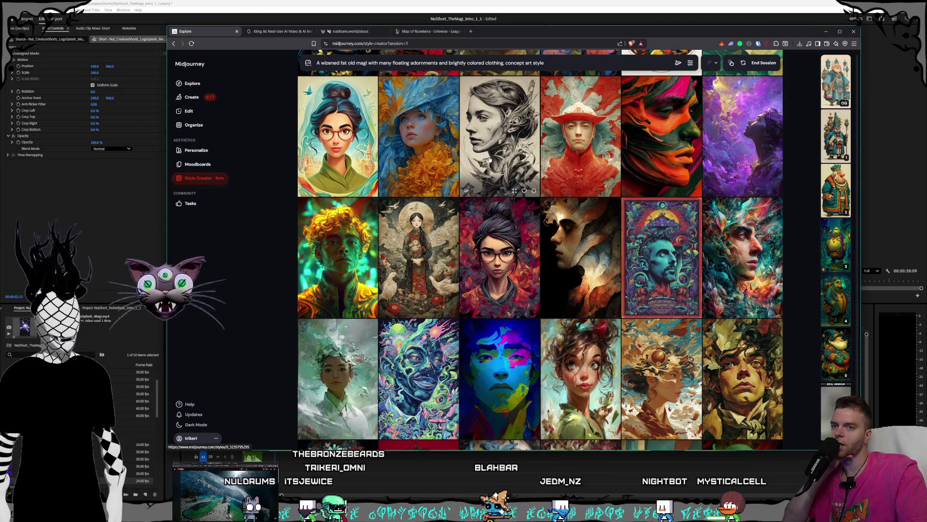
scroll(478, 151, down, 1)
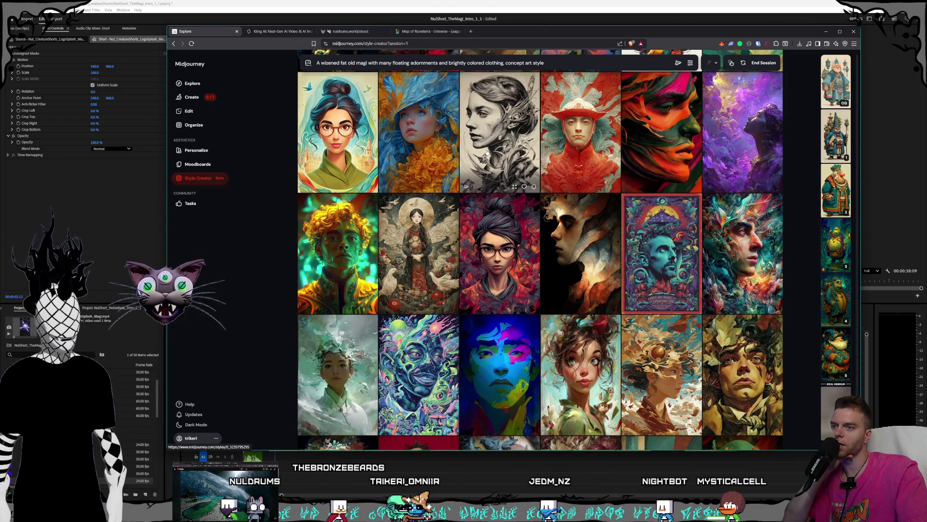
scroll(487, 152, up, 1)
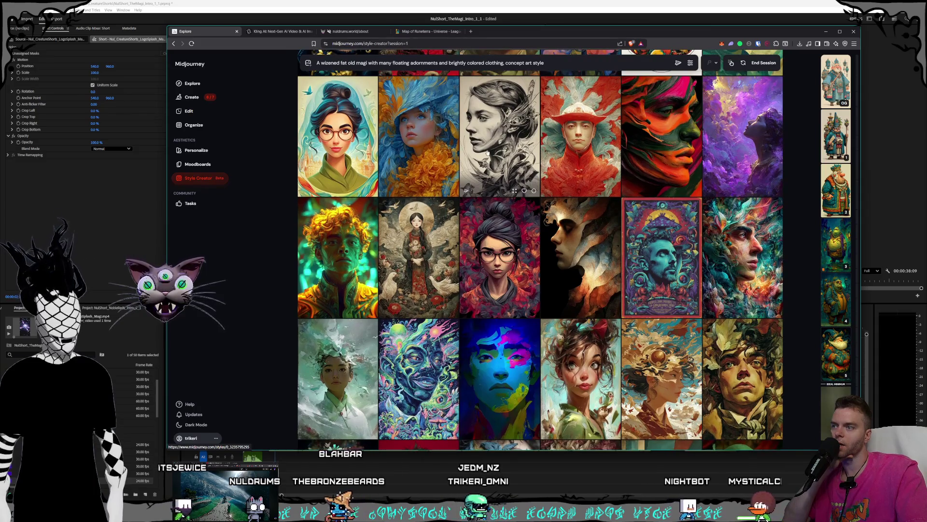
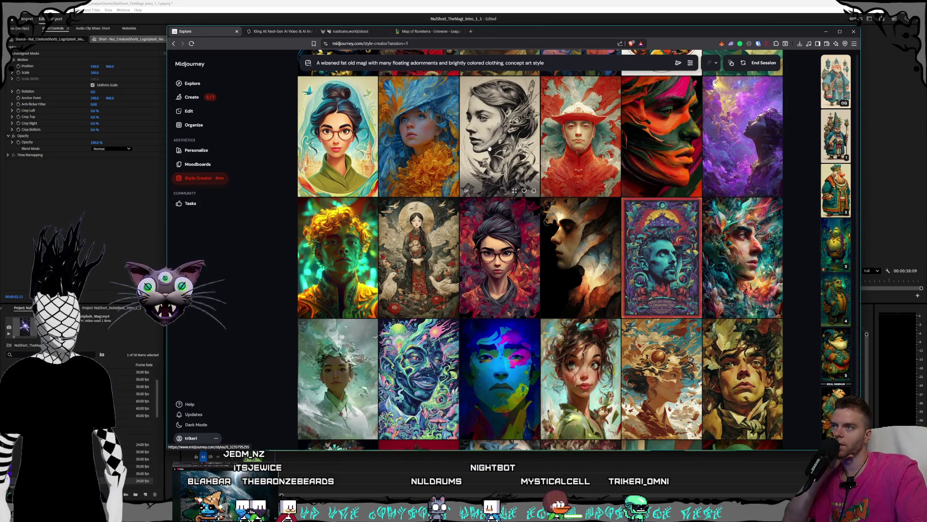
scroll(520, 158, down, 5)
scroll(529, 163, down, 3)
scroll(536, 166, down, 3)
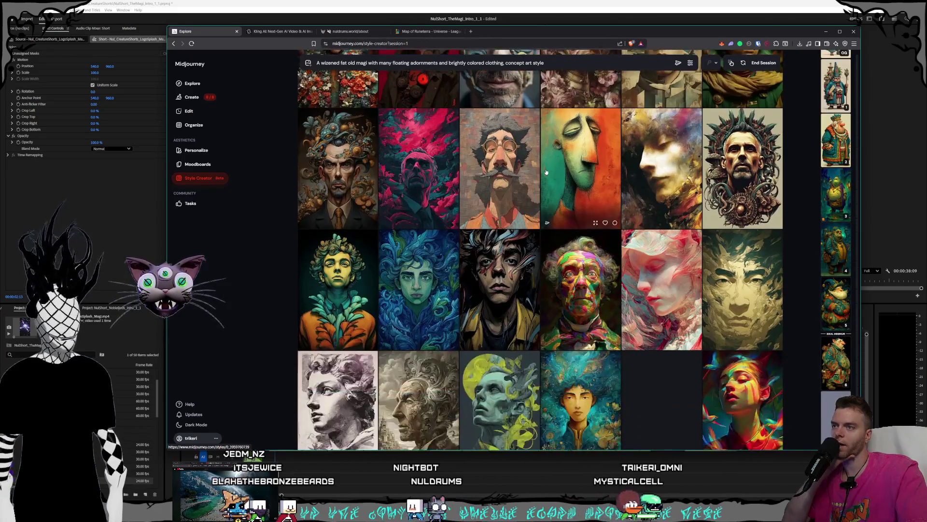
scroll(545, 172, down, 3)
scroll(546, 172, down, 2)
scroll(546, 172, down, 2)
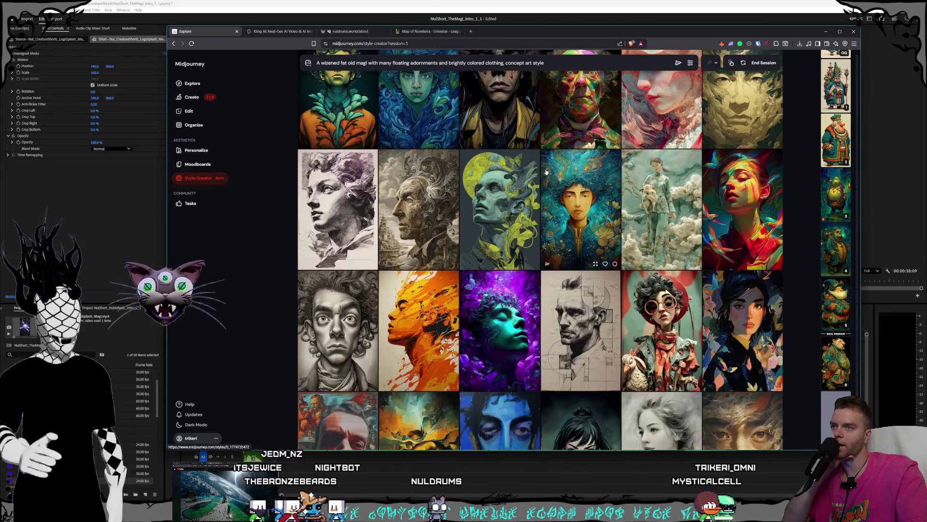
scroll(546, 172, down, 2)
scroll(546, 171, down, 2)
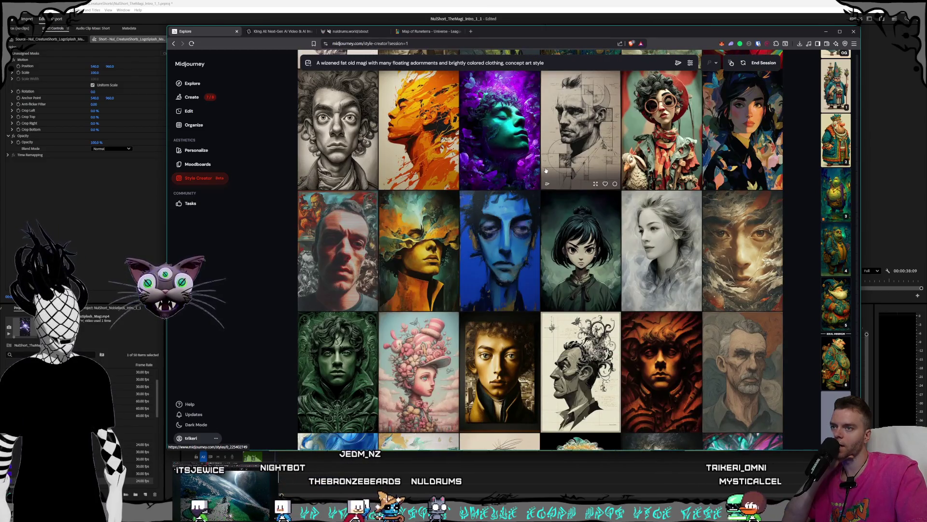
scroll(546, 172, down, 1)
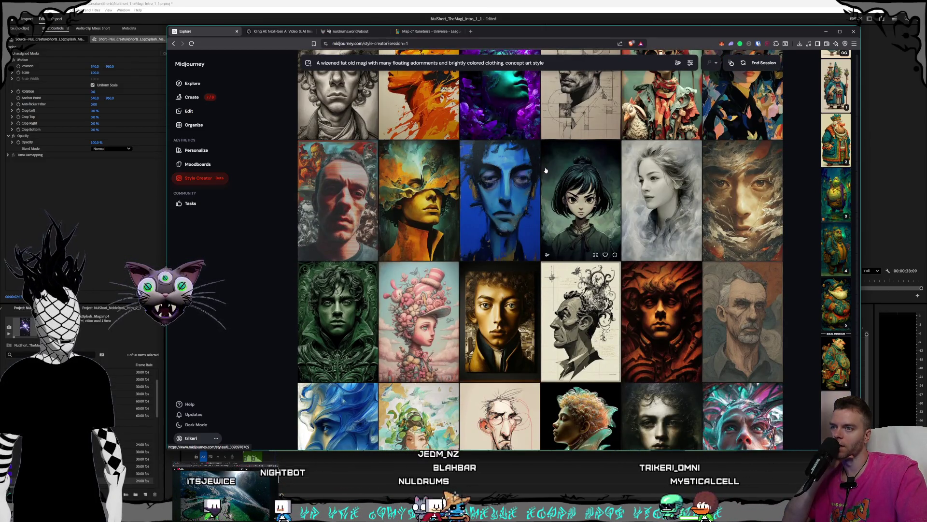
scroll(547, 171, down, 2)
scroll(546, 171, down, 2)
scroll(599, 239, down, 5)
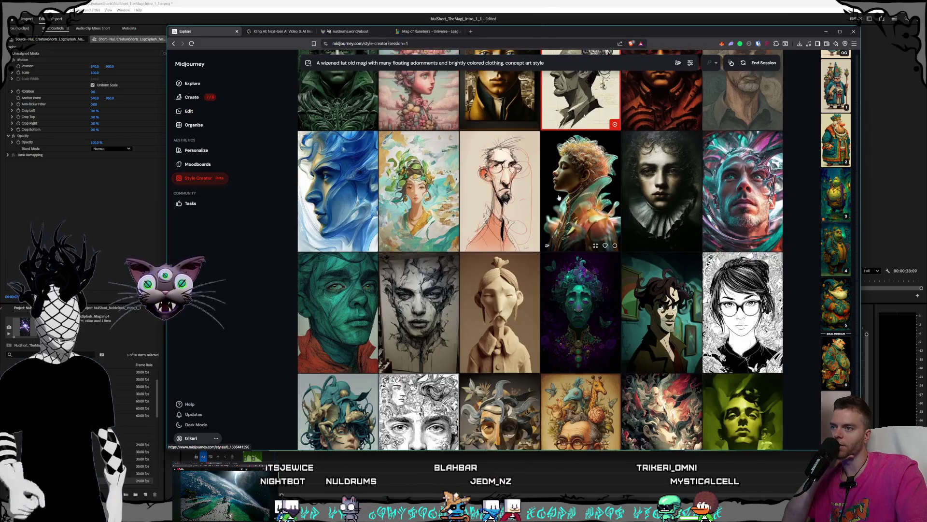
scroll(599, 239, down, 3)
scroll(599, 239, down, 4)
scroll(600, 239, down, 1)
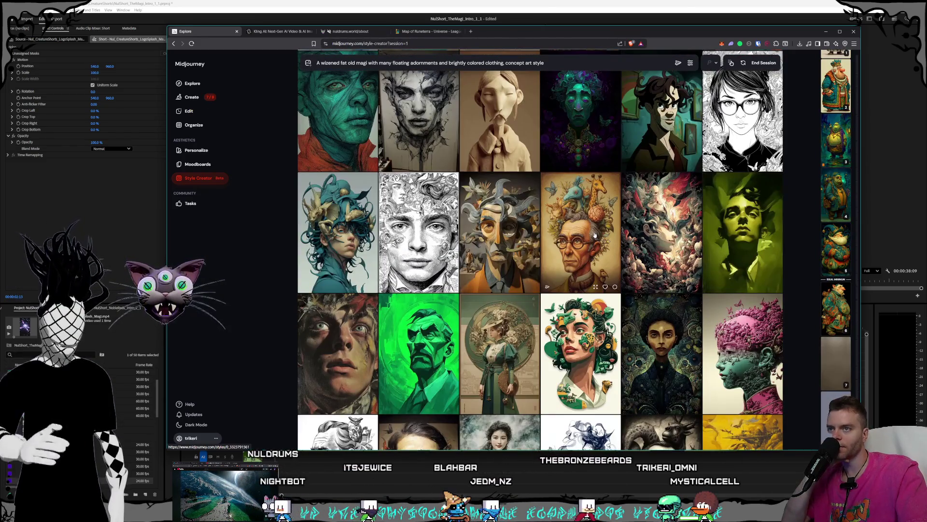
scroll(599, 240, down, 1)
scroll(600, 239, down, 3)
scroll(600, 240, down, 3)
scroll(599, 239, down, 2)
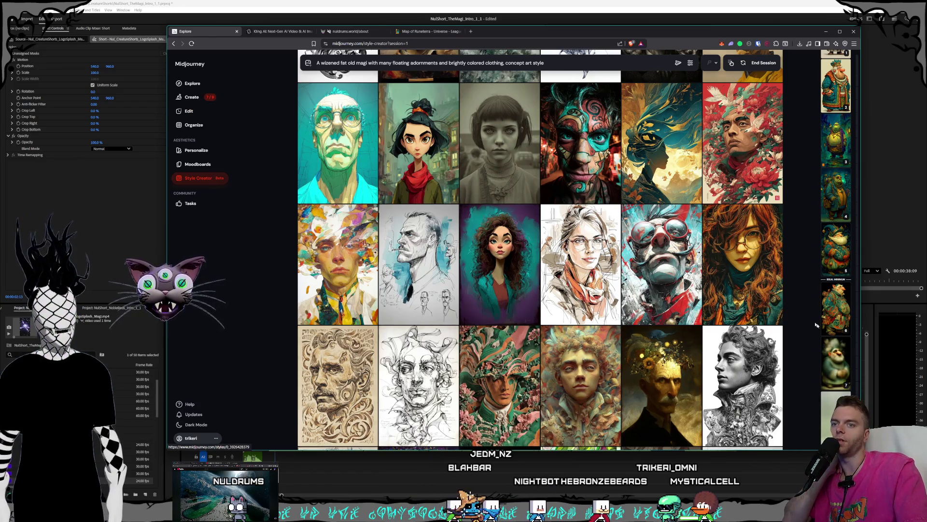
mouse_move(835, 365)
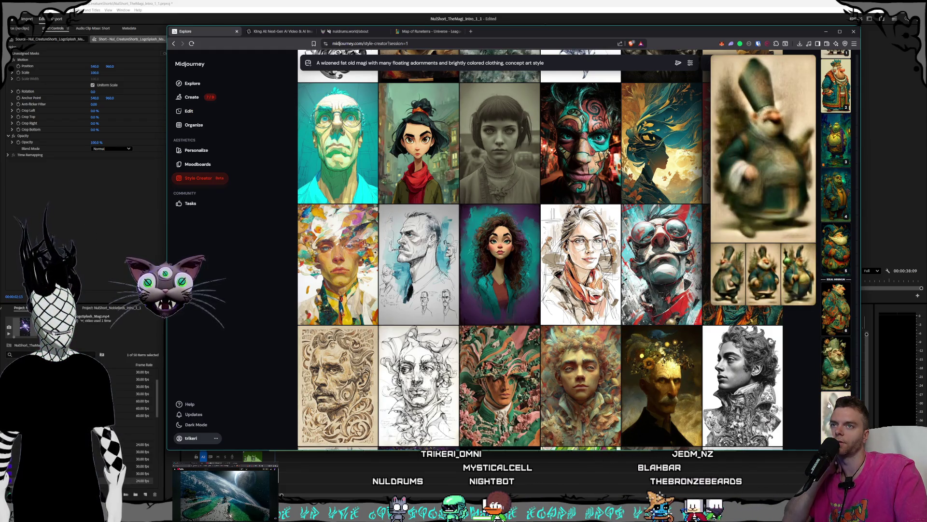
scroll(580, 290, down, 1)
scroll(592, 177, down, 2)
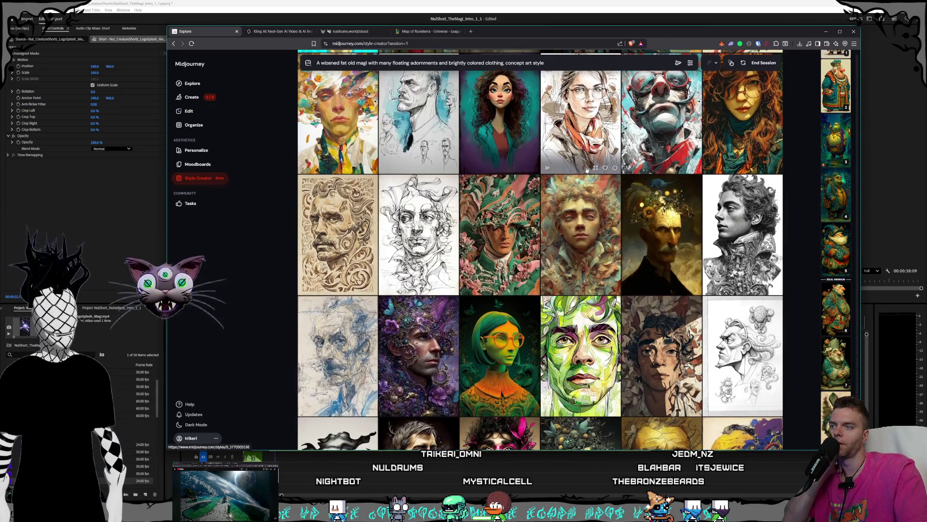
scroll(582, 165, down, 2)
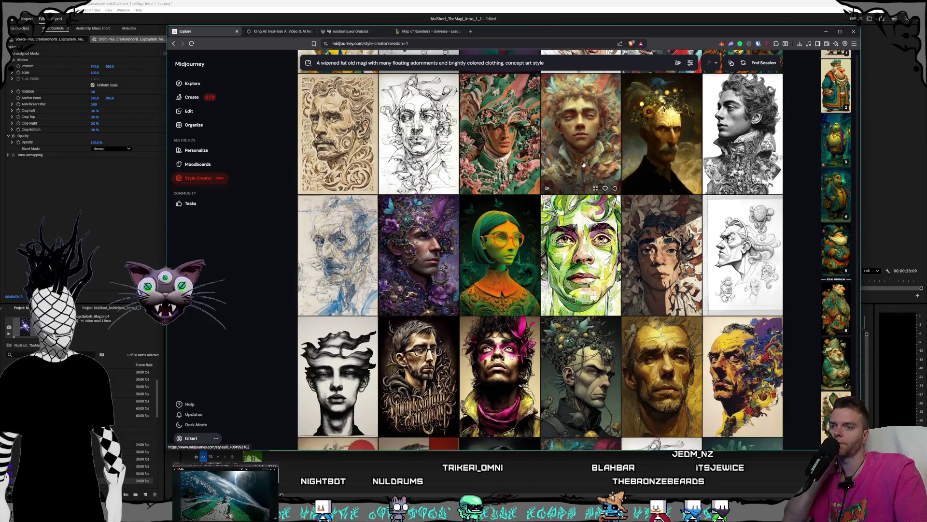
scroll(582, 164, down, 1)
scroll(583, 165, down, 1)
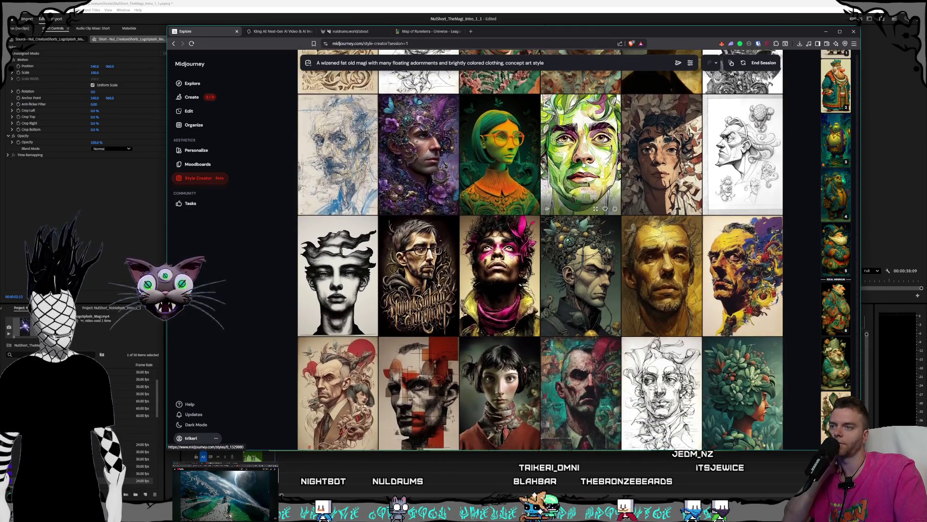
scroll(583, 174, down, 1)
scroll(583, 174, down, 1)
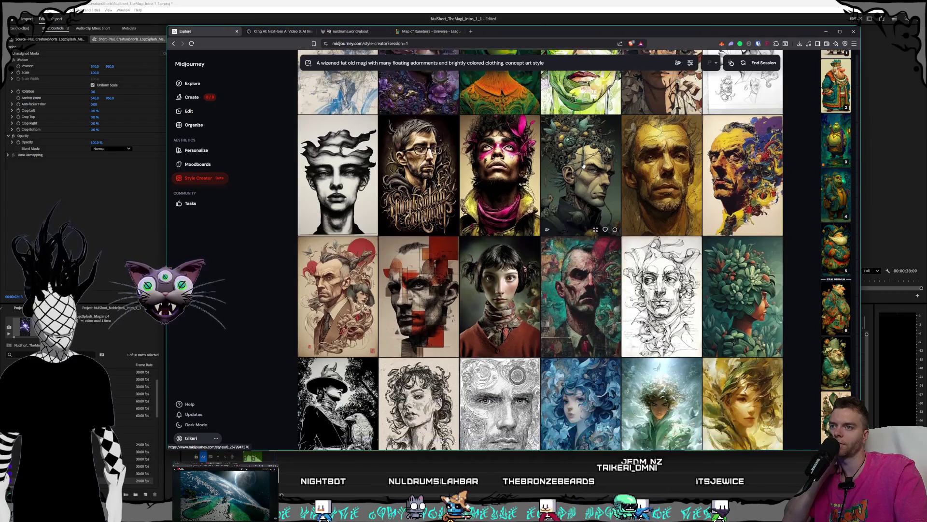
scroll(583, 174, down, 3)
scroll(583, 174, down, 3)
scroll(584, 172, down, 1)
scroll(583, 174, down, 4)
scroll(584, 173, down, 2)
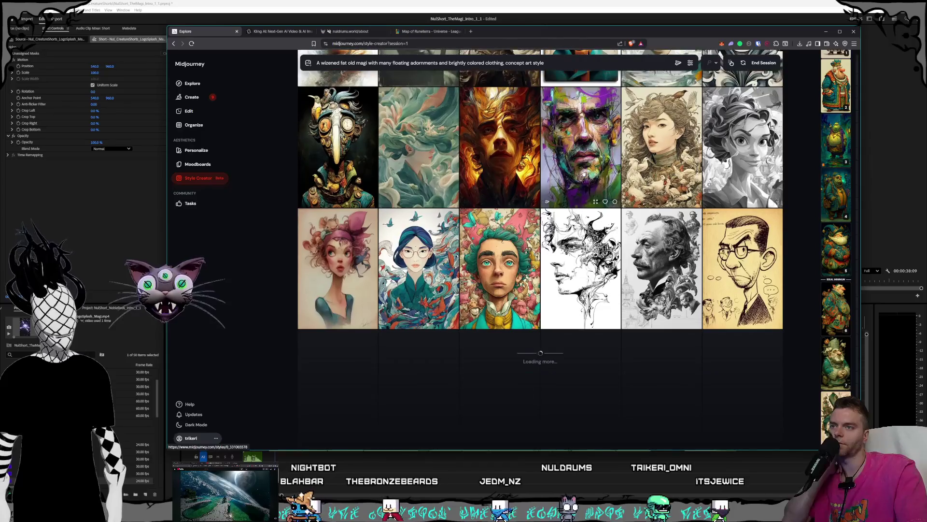
scroll(583, 175, down, 2)
scroll(583, 175, down, 2)
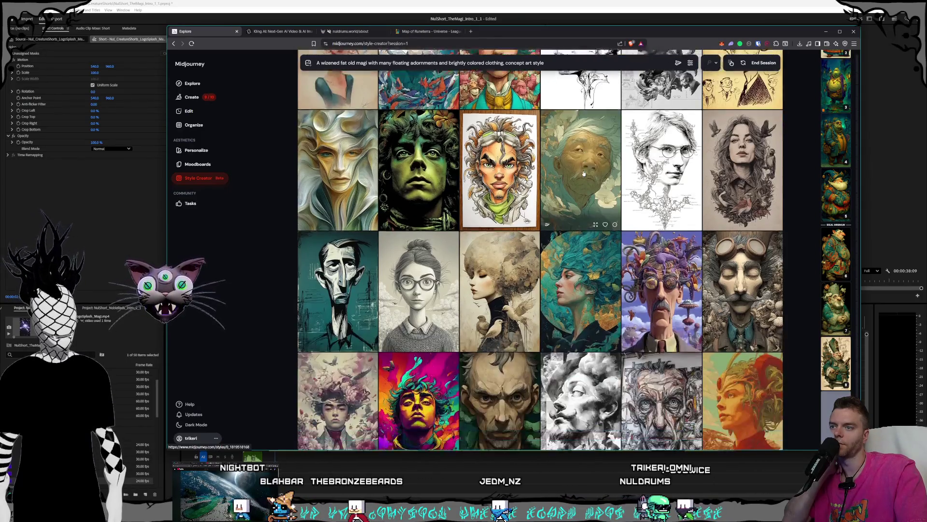
scroll(584, 174, down, 1)
scroll(583, 174, down, 1)
scroll(584, 174, down, 2)
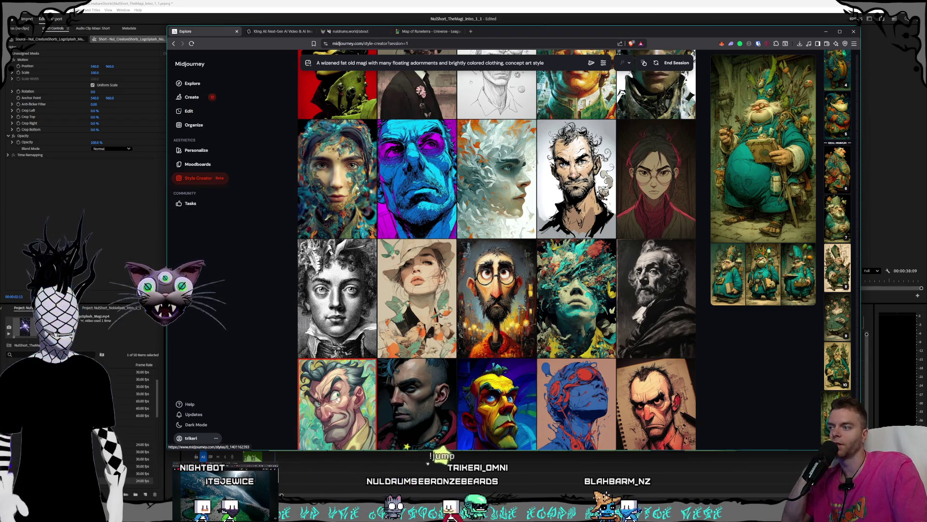
scroll(503, 294, down, 3)
scroll(529, 303, down, 3)
scroll(529, 304, down, 2)
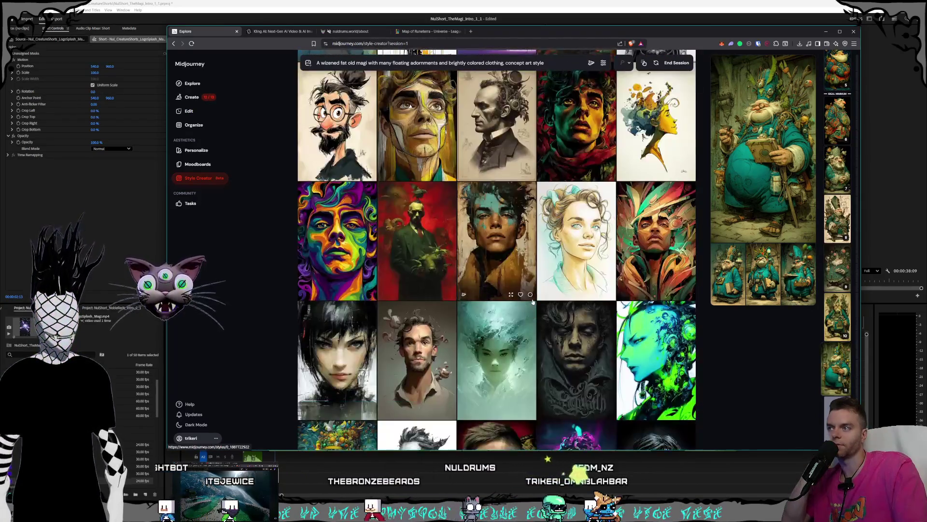
scroll(532, 302, down, 3)
scroll(533, 302, down, 1)
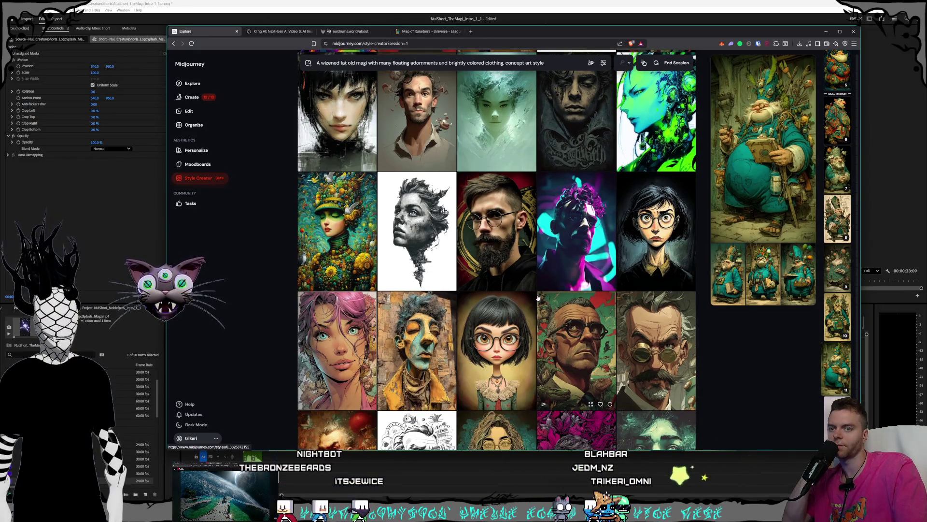
scroll(538, 298, down, 1)
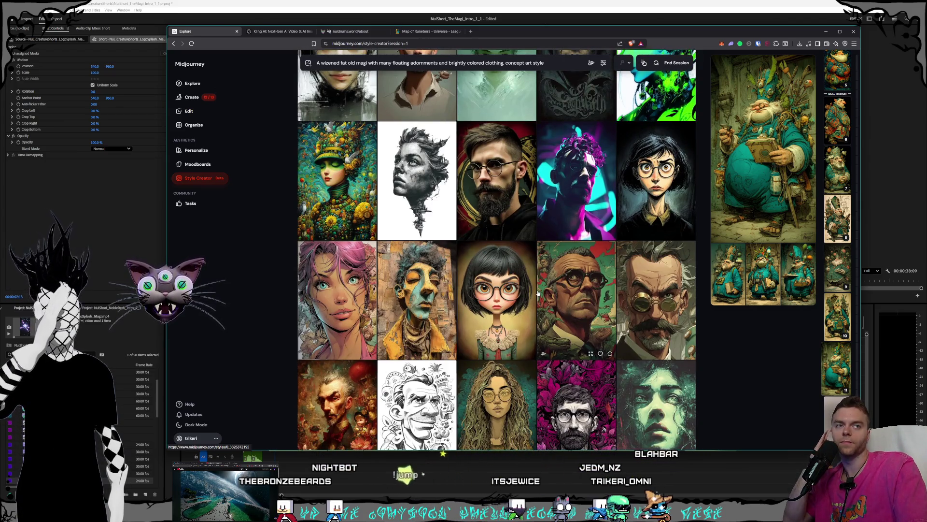
scroll(537, 293, down, 1)
scroll(537, 292, down, 3)
scroll(536, 293, down, 2)
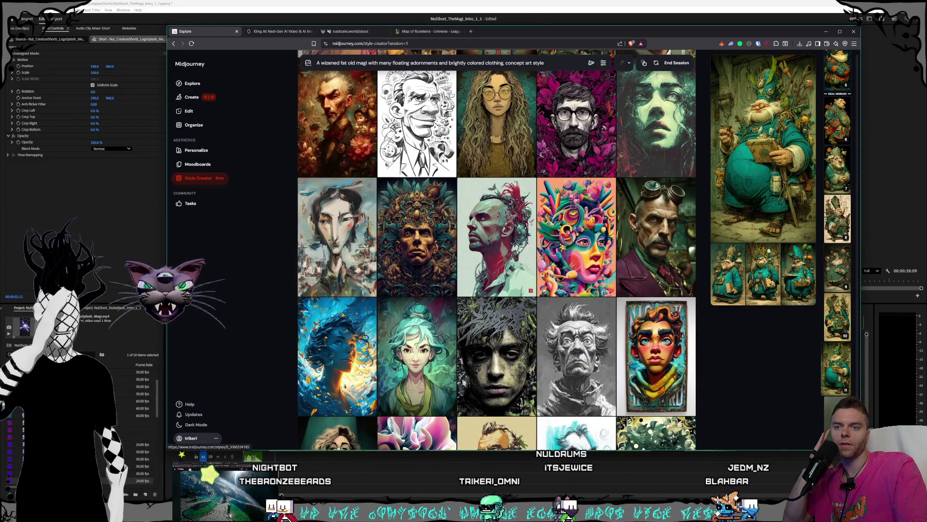
Check the Premiere Pro edit, scrubbing back from the logo clip to the bearded king section.
key(alt+Tab)
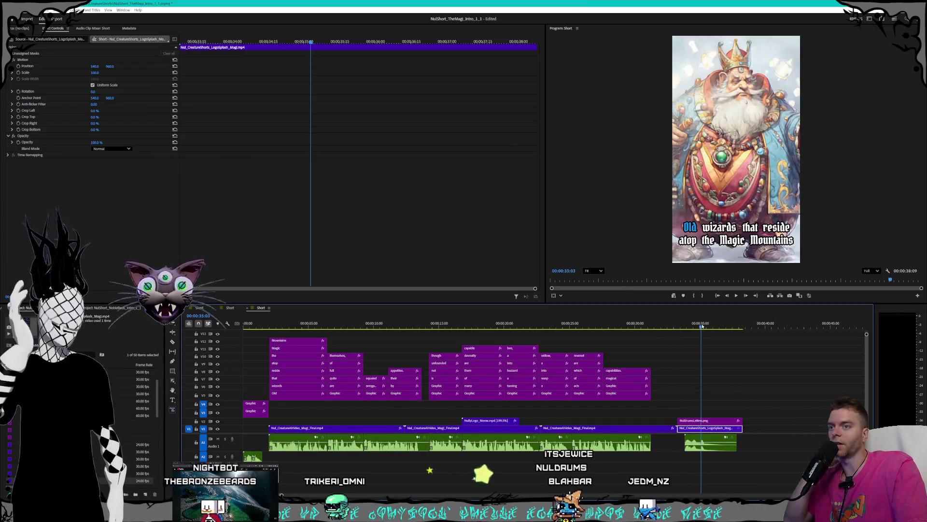
click(722, 325)
drag(723, 325, 334, 310)
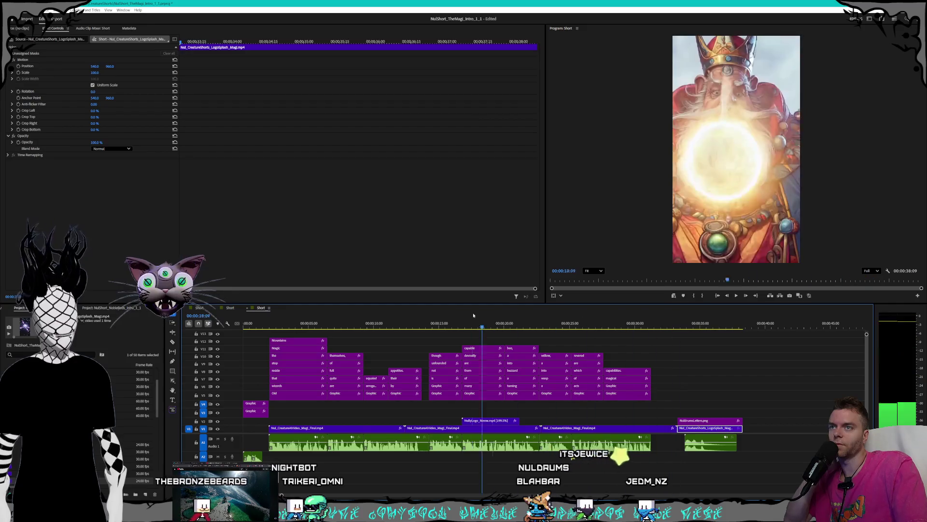
key(Left)
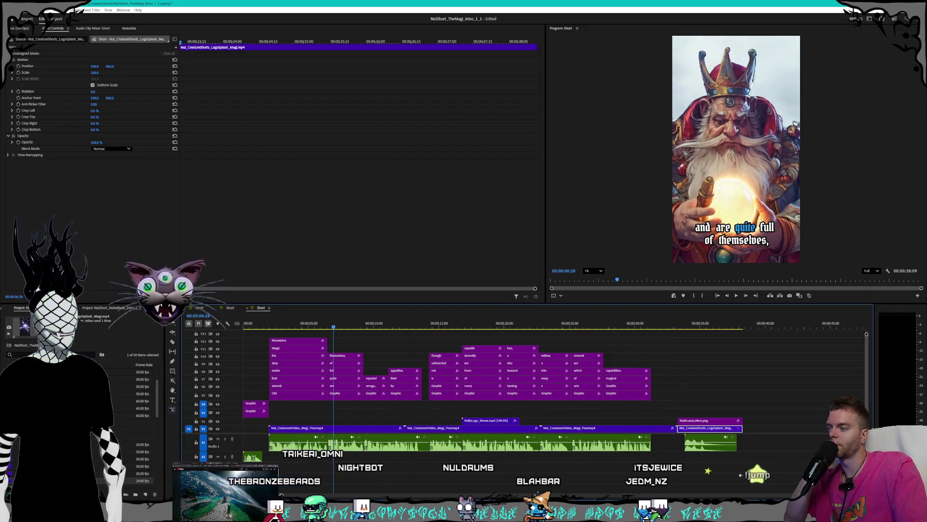
Return to the browser and bring up the Kling AI video generations.
key(alt+Tab)
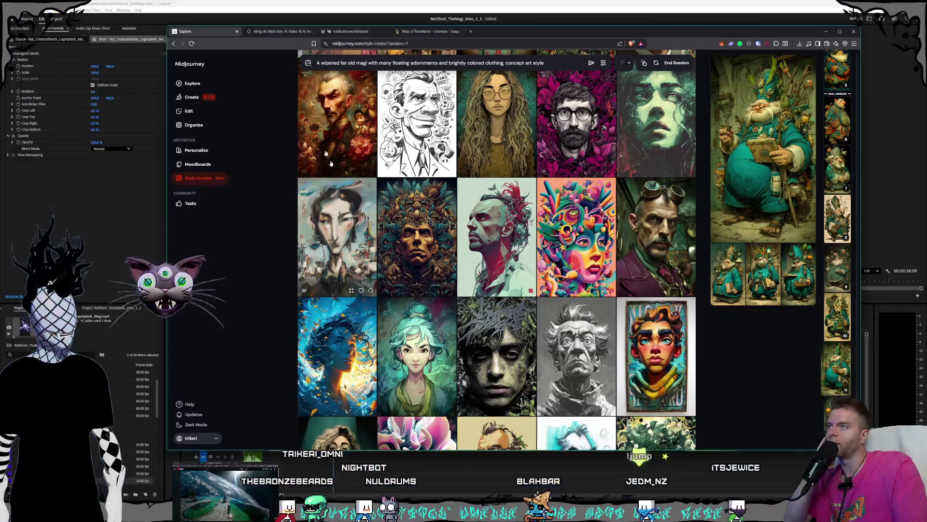
click(261, 31)
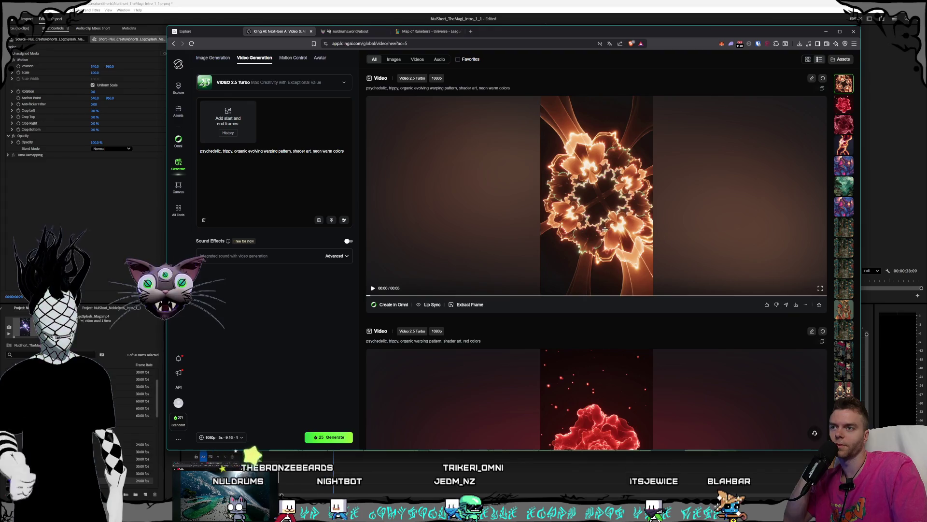
Save the neon warm fractal video into the Noble Reds folder and start frame extraction.
click(797, 306)
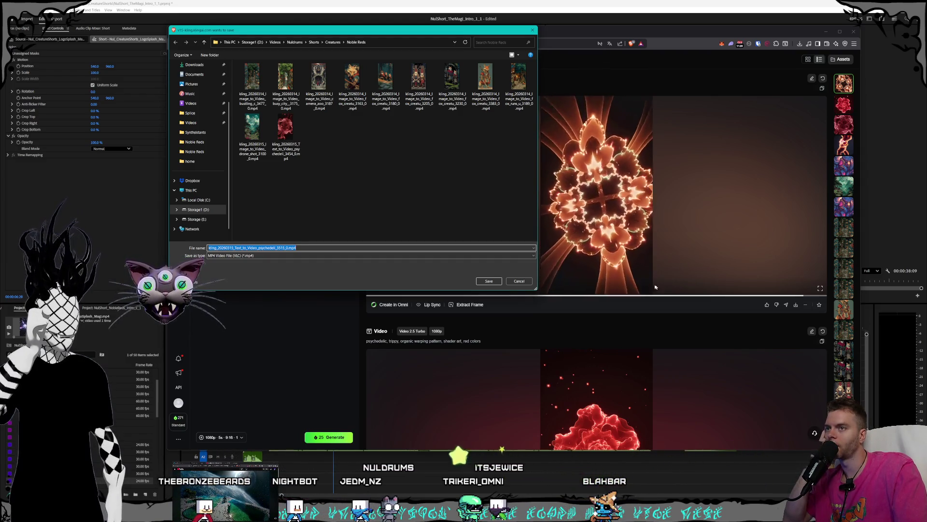
click(488, 280)
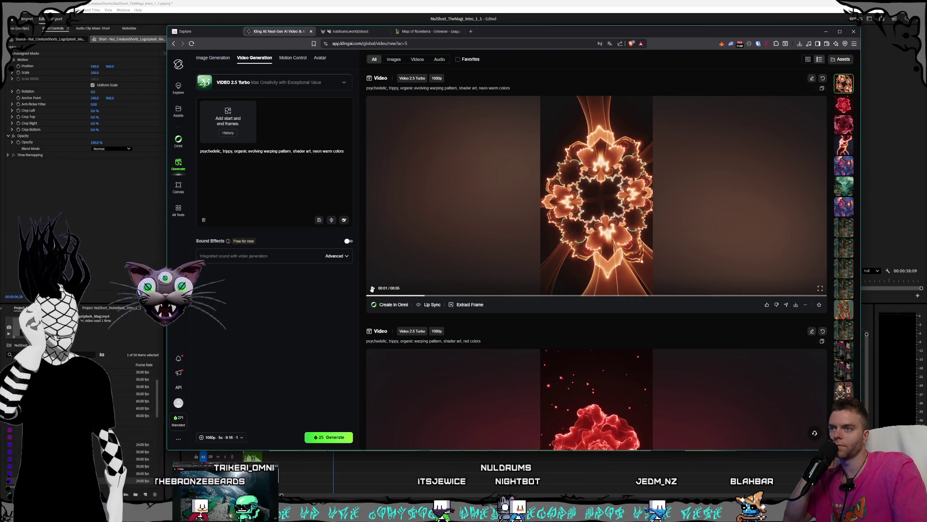
click(471, 305)
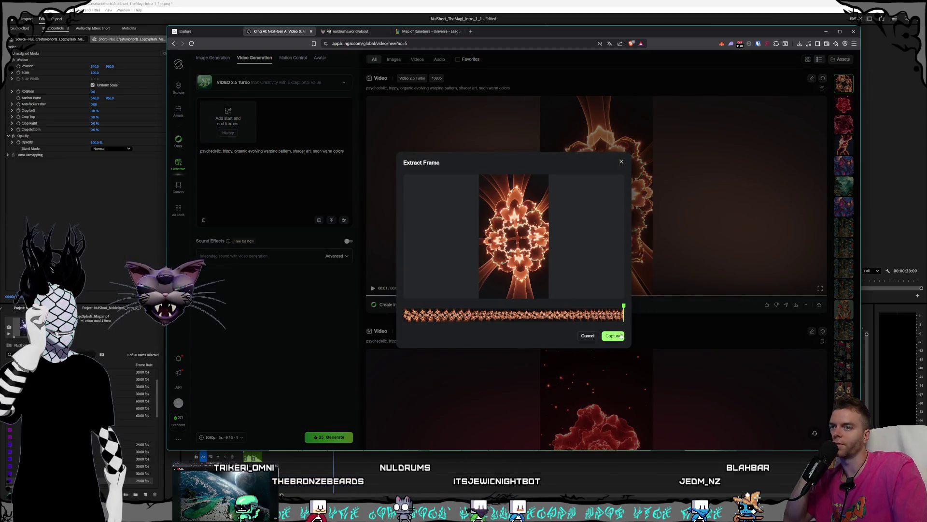
Capture the chosen flower frame as the start frame for a new generation.
click(613, 336)
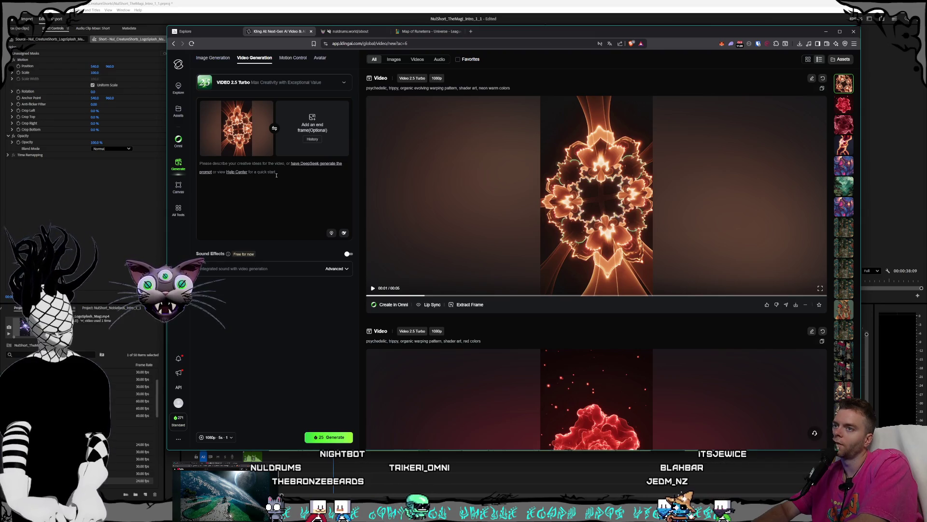
text(psychedelic patter)
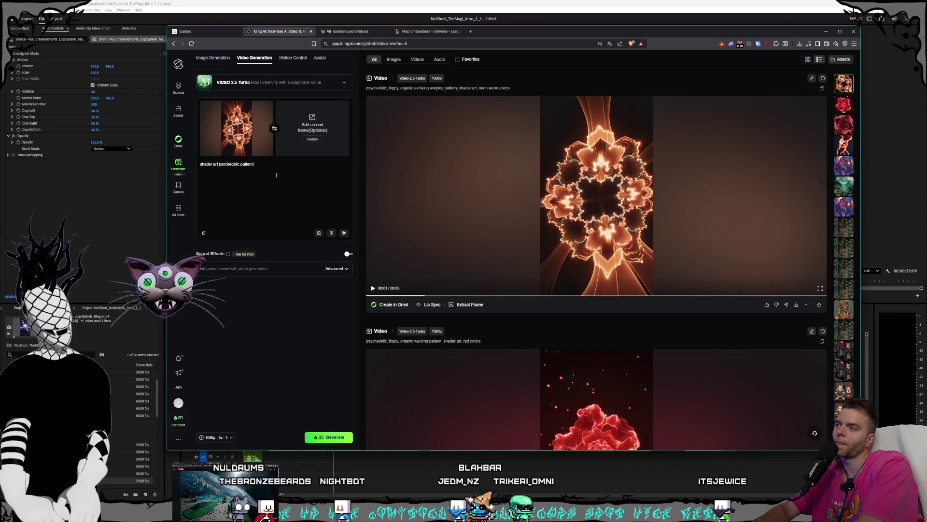
text(nding outwards an)
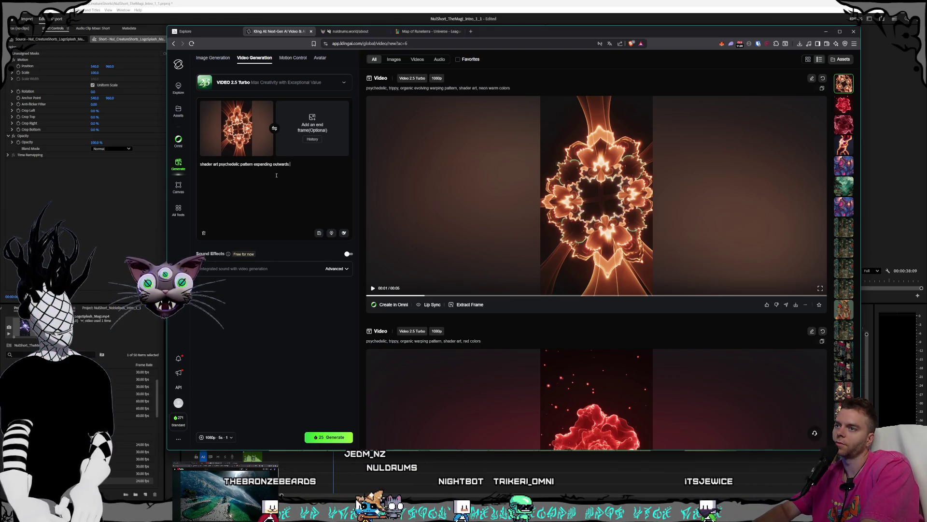
text(d morphing)
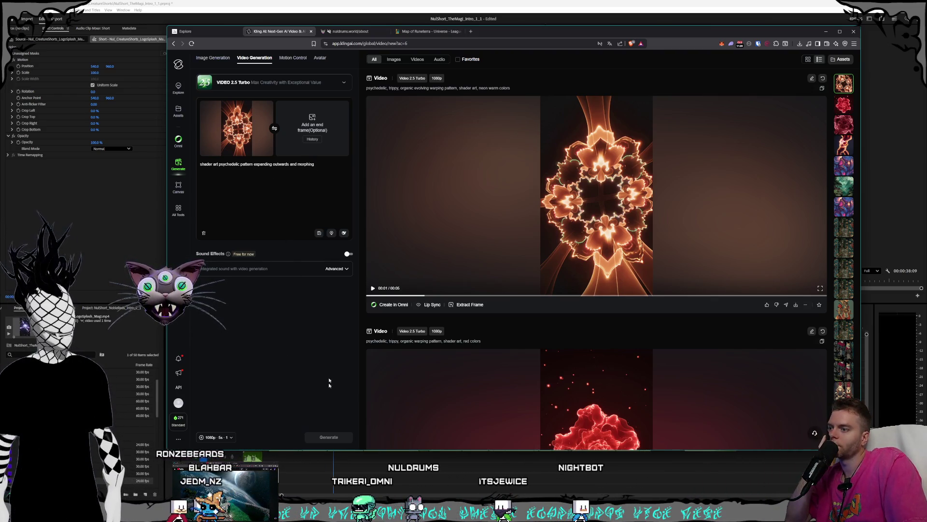
Generate the expanding, morphing shader-art video, then return to the Midjourney style session.
click(328, 437)
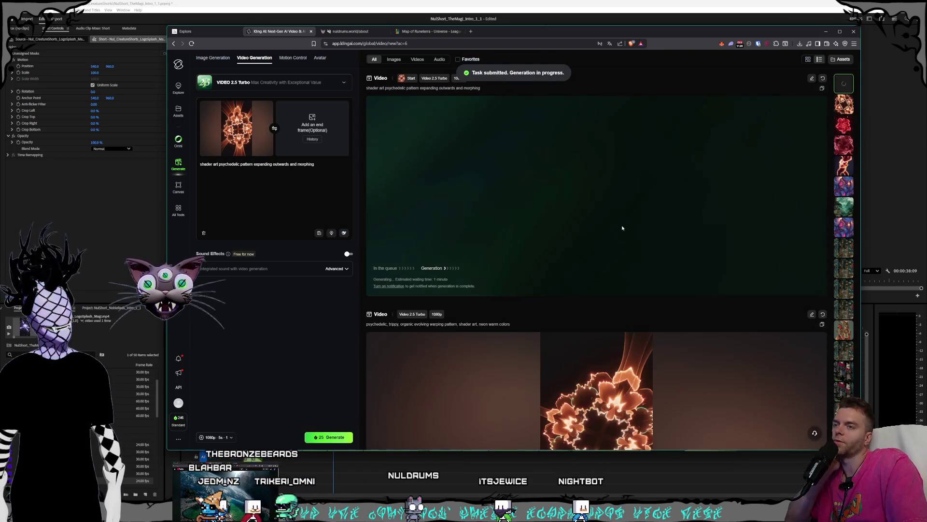
scroll(580, 327, down, 3)
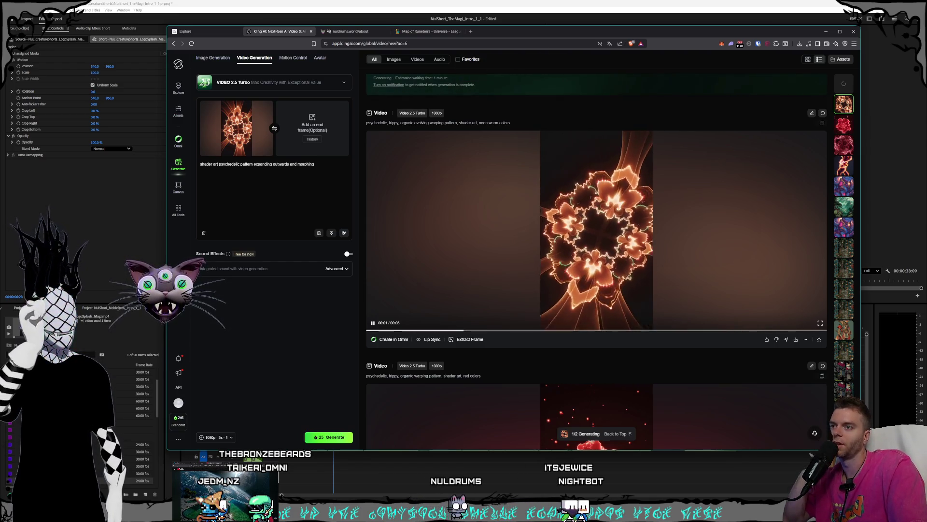
scroll(537, 319, up, 3)
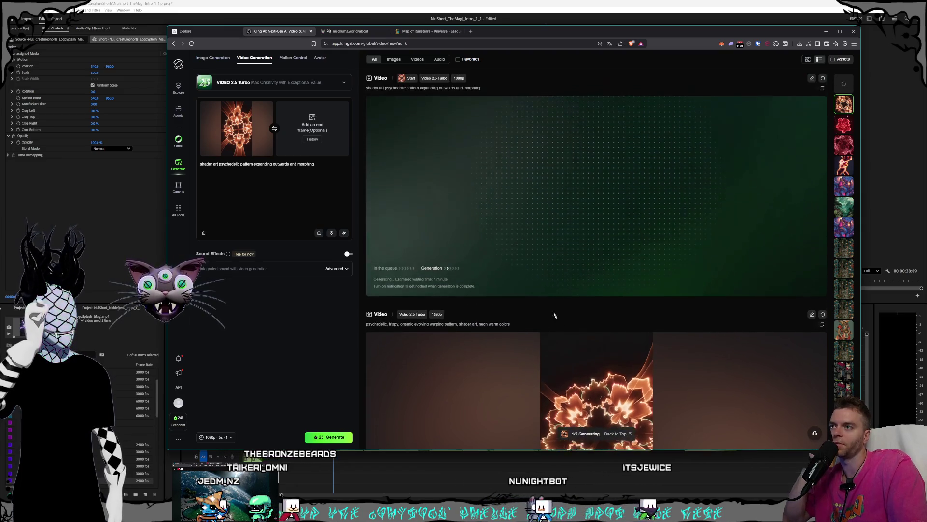
scroll(613, 201, down, 2)
scroll(587, 290, up, 2)
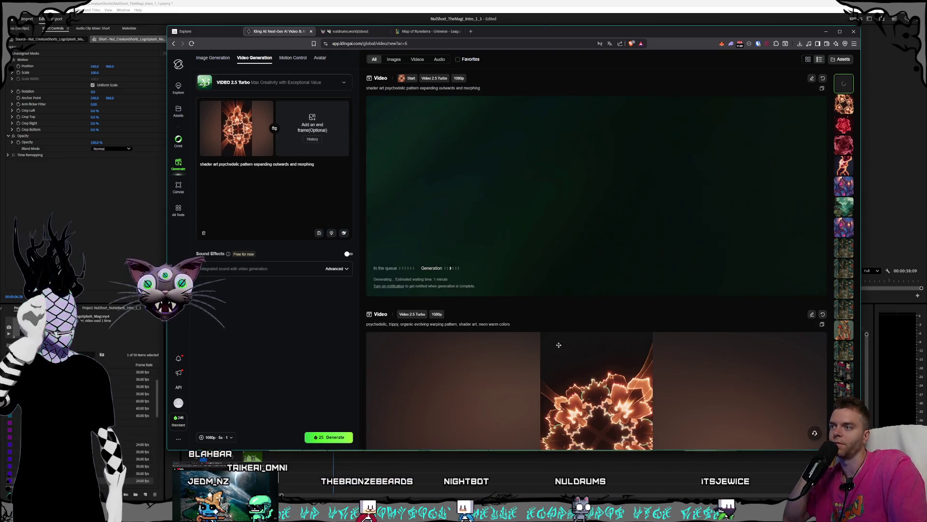
scroll(564, 372, down, 2)
scroll(503, 205, up, 2)
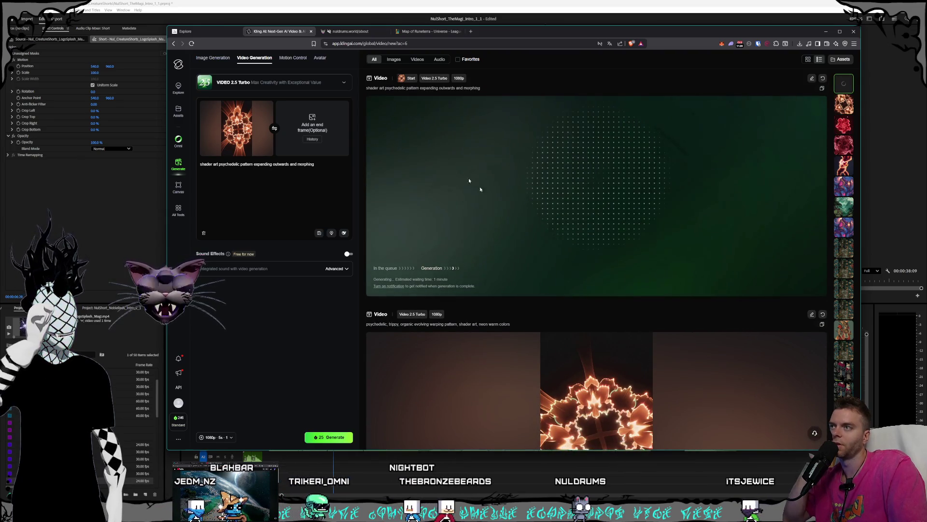
click(202, 30)
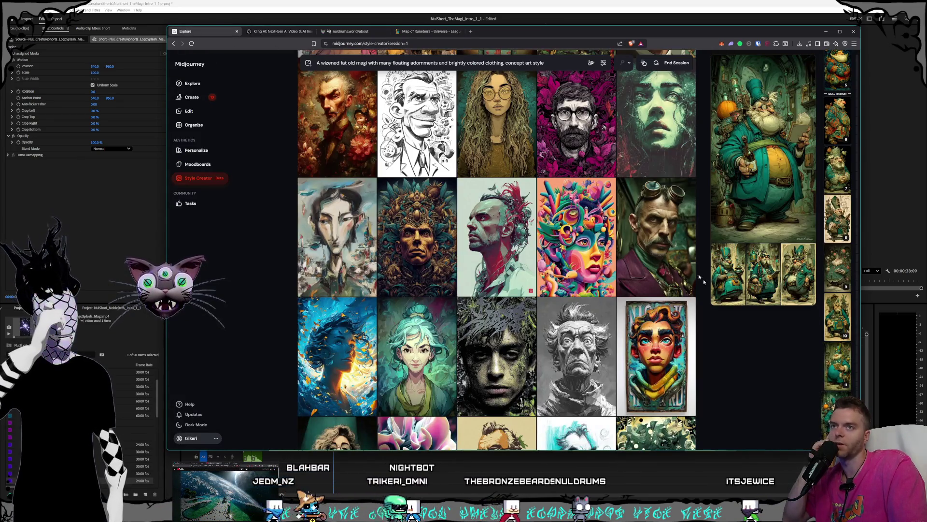
End the Style Creator session and view the first fat old magi image full-size from Create.
click(675, 63)
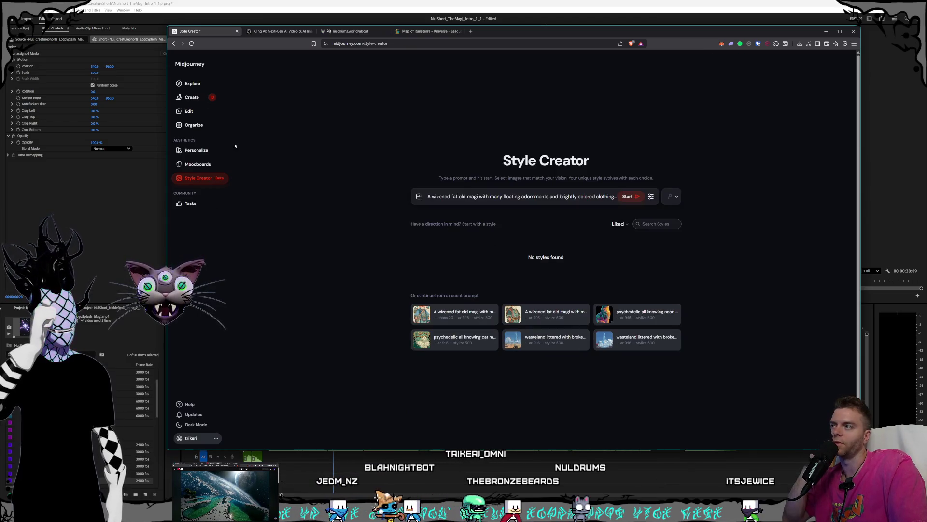
click(192, 97)
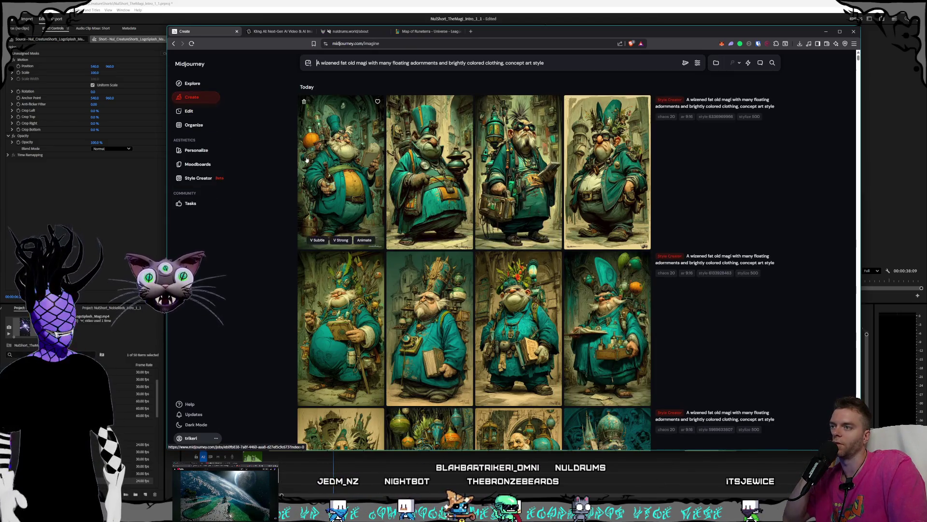
click(337, 171)
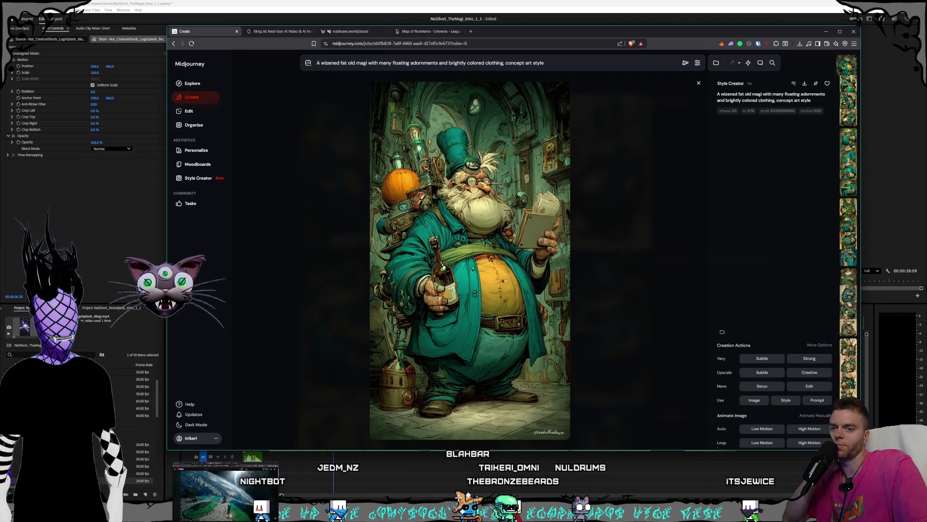
Enlarge the browser window to fill more of the screen.
double_click(535, 28)
drag(534, 28, 521, 19)
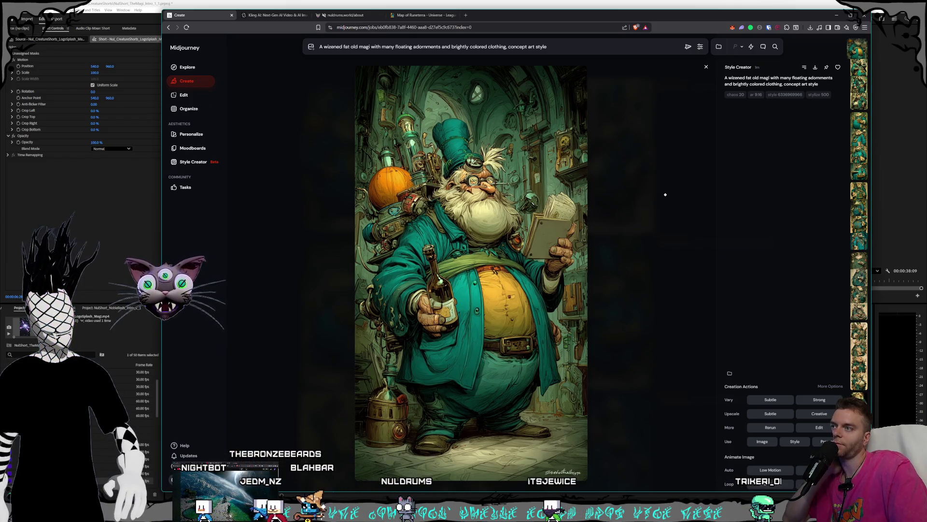
Step forward through the wizened fat old magi variations one image at a time.
key(Right)
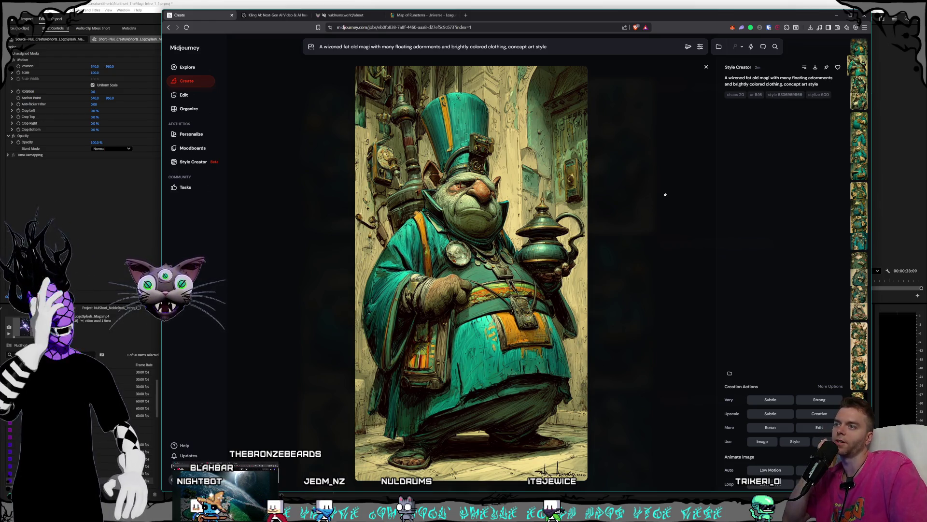
key(Right)
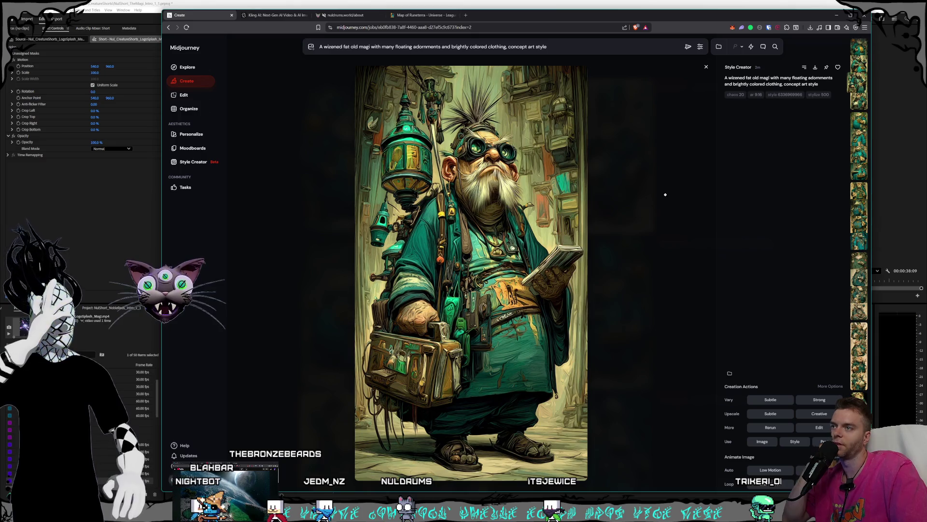
key(Right)
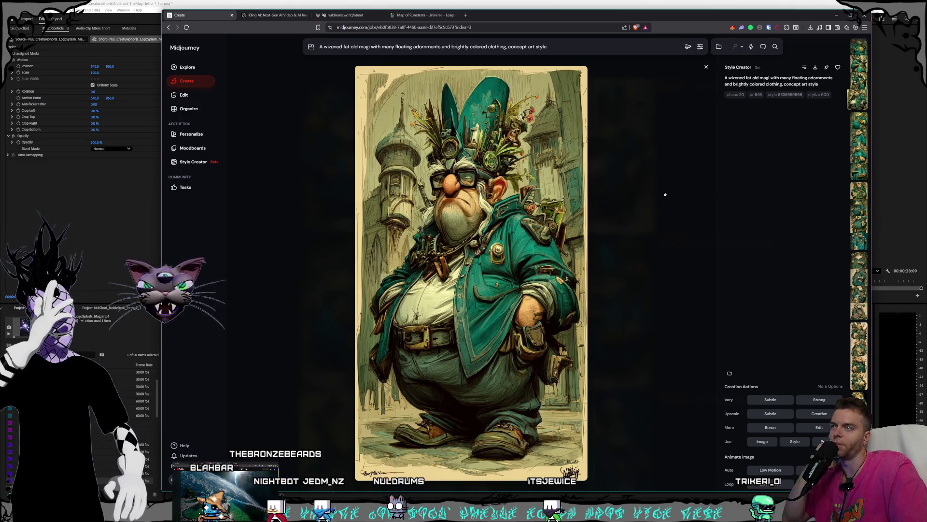
key(Right)
key(Right)
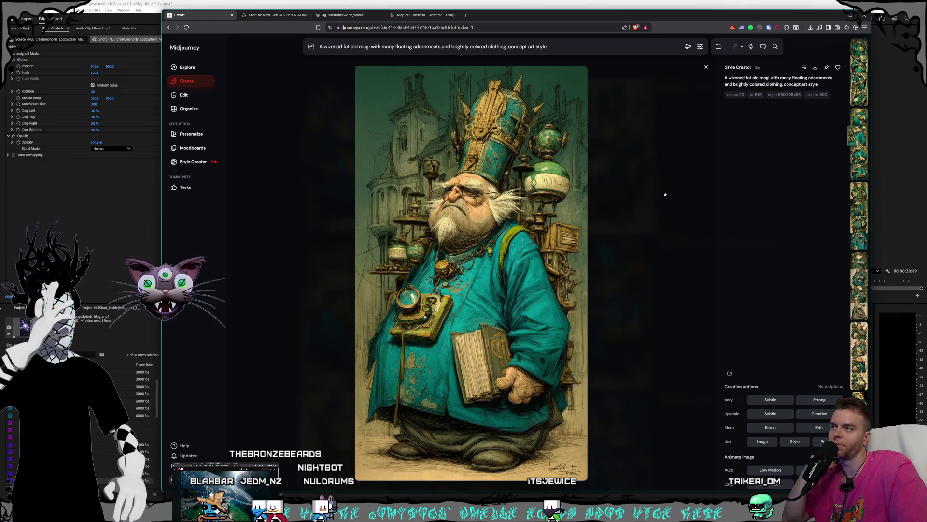
key(Right)
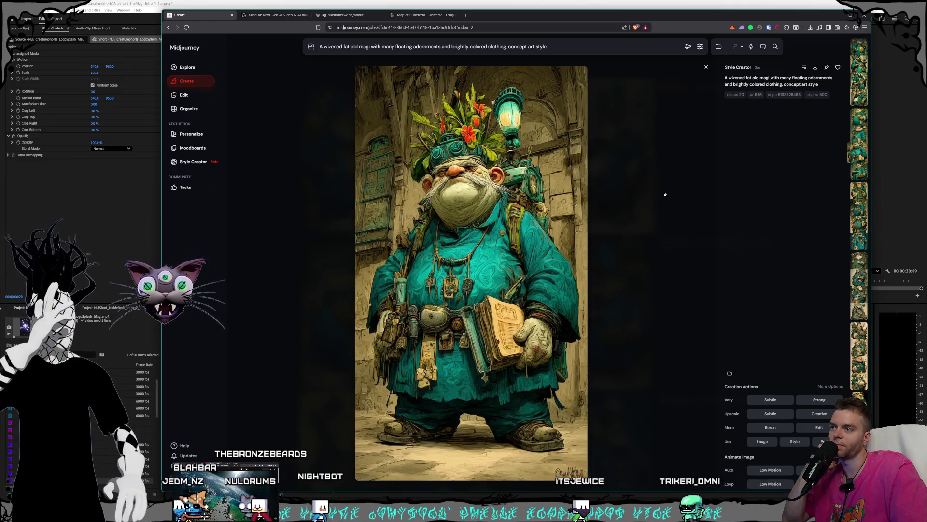
key(Right)
key(Right)
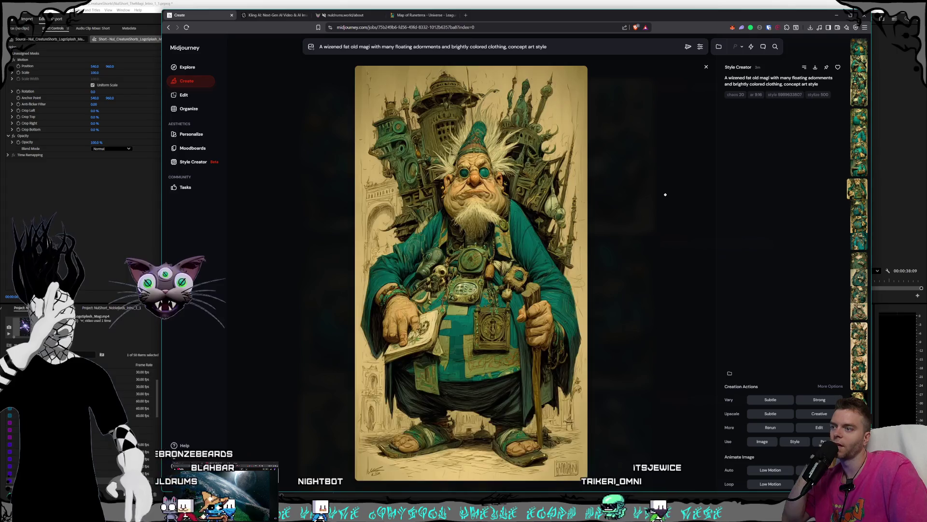
key(Right)
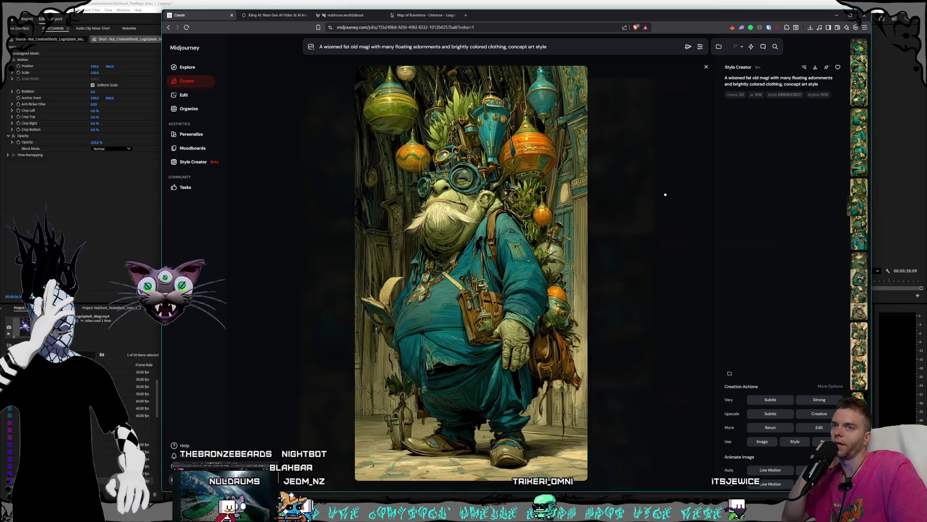
key(Right)
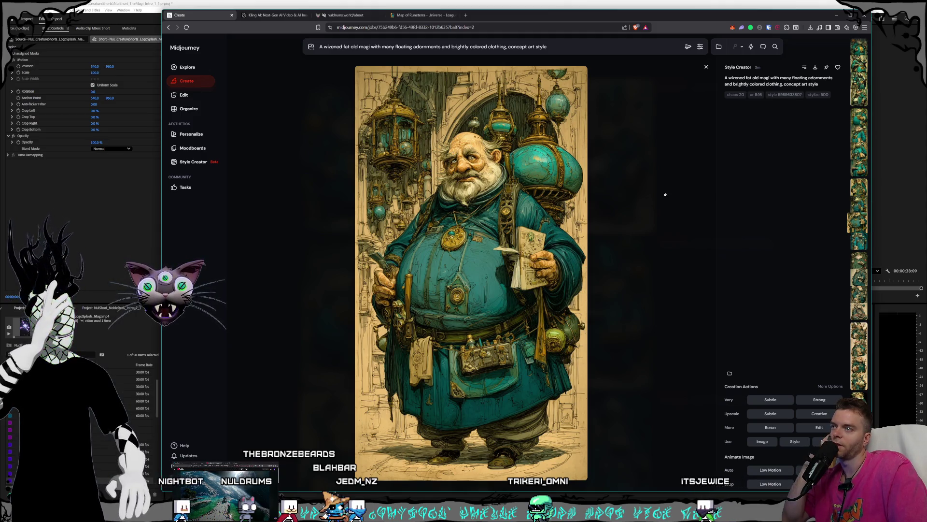
key(Right)
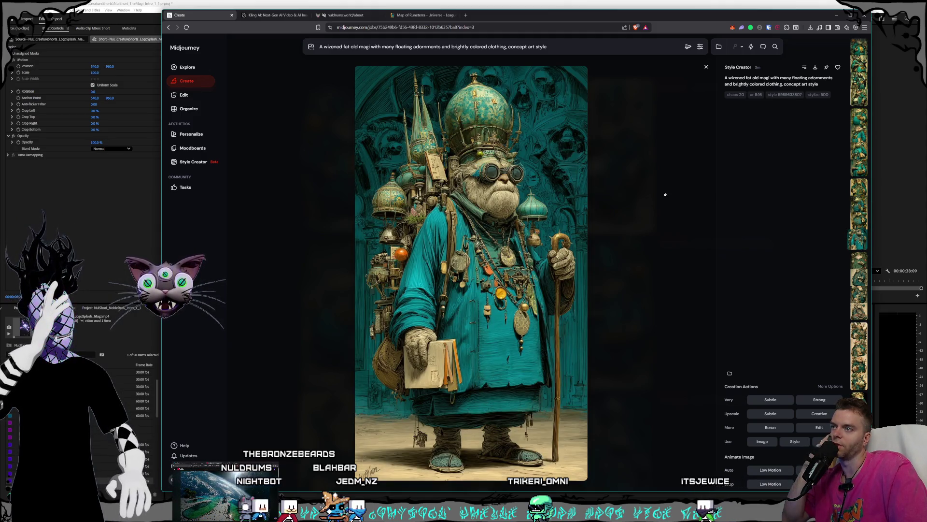
key(Right)
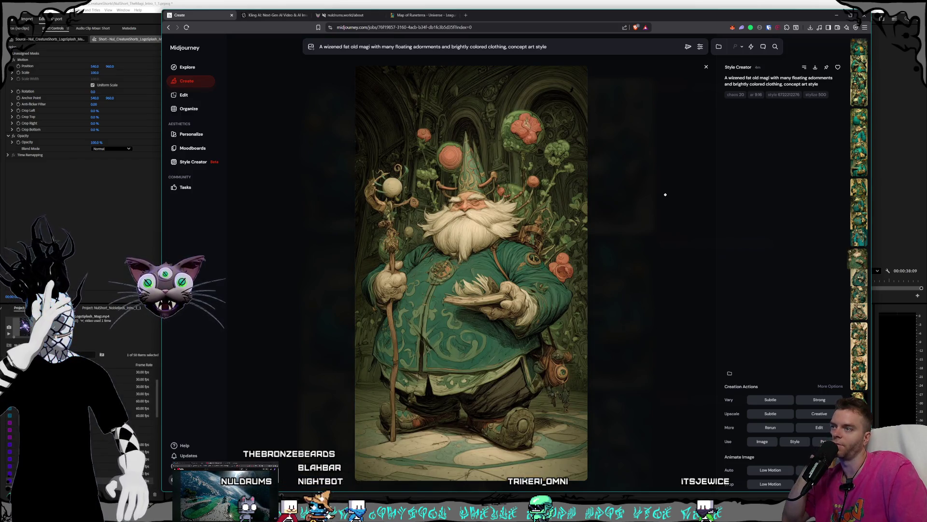
key(Right)
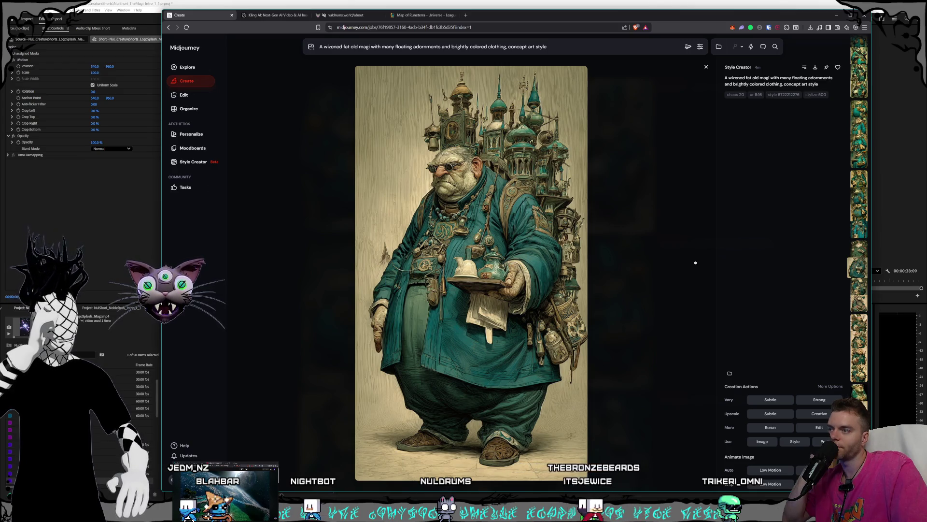
scroll(695, 262, down, 1)
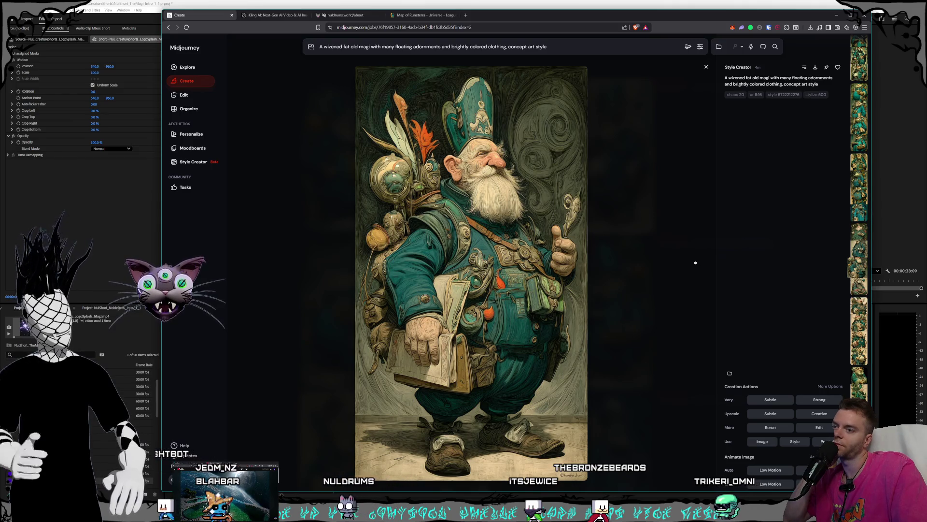
scroll(695, 262, up, 1)
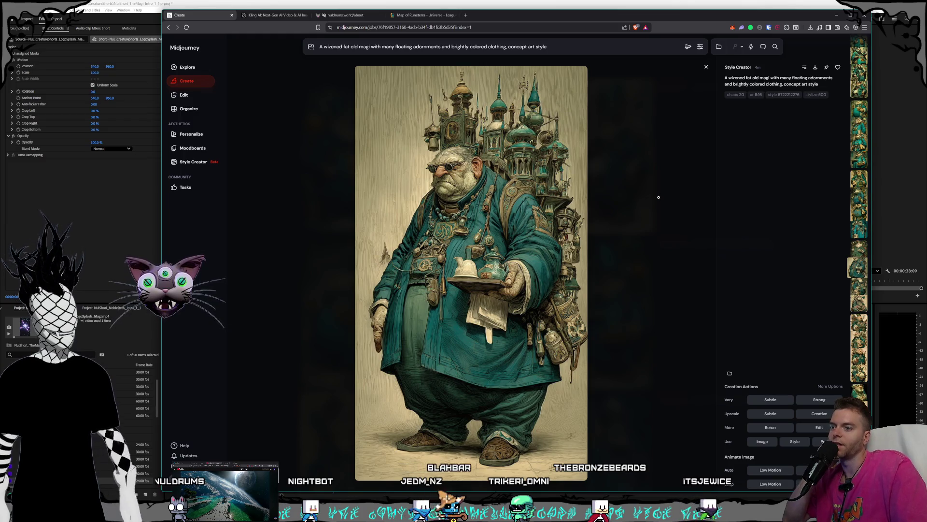
scroll(659, 196, down, 1)
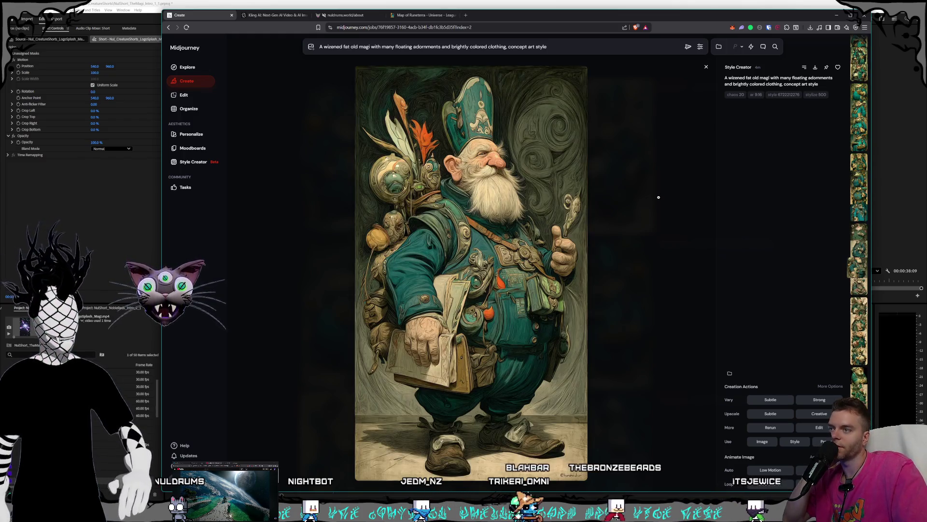
scroll(658, 196, down, 1)
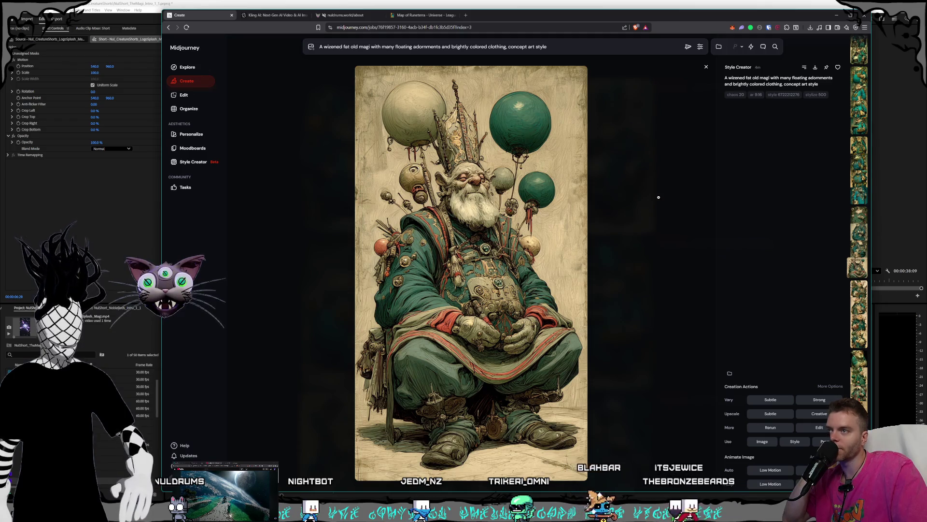
scroll(659, 197, down, 1)
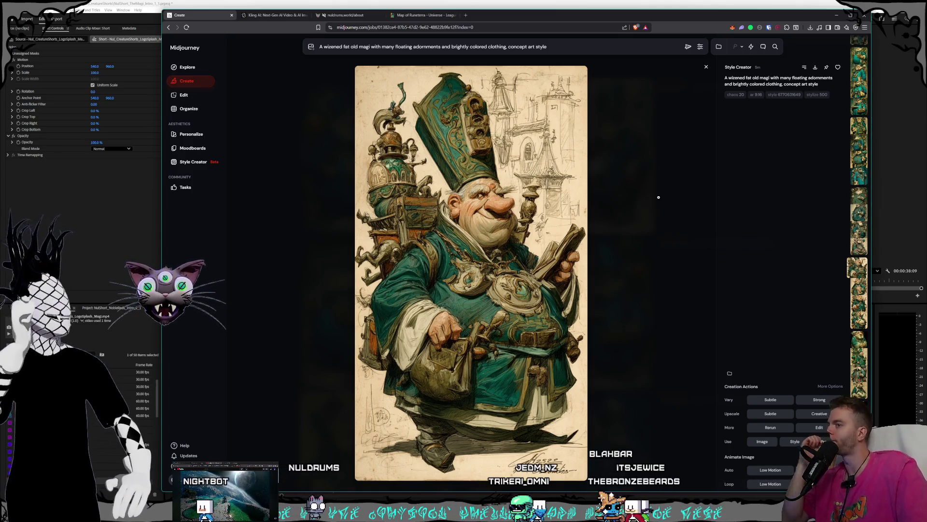
scroll(659, 196, down, 1)
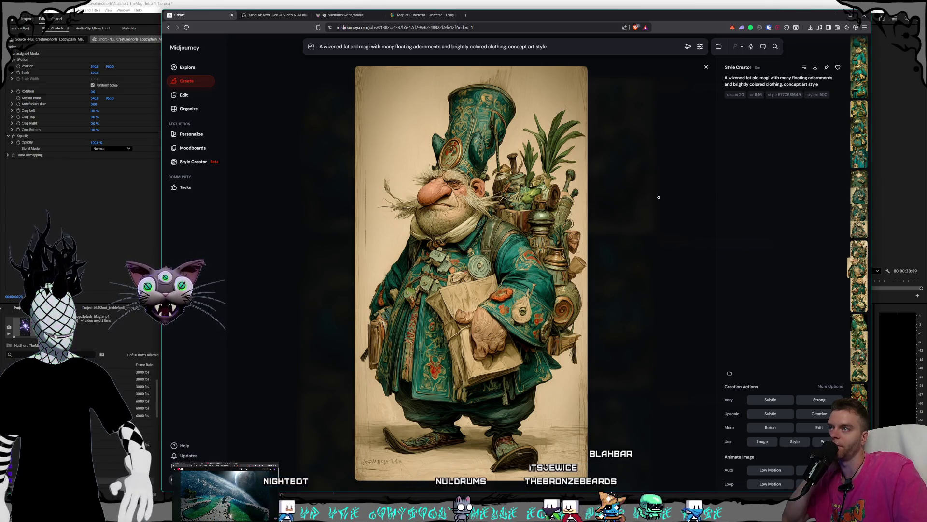
scroll(658, 197, down, 1)
scroll(659, 196, down, 1)
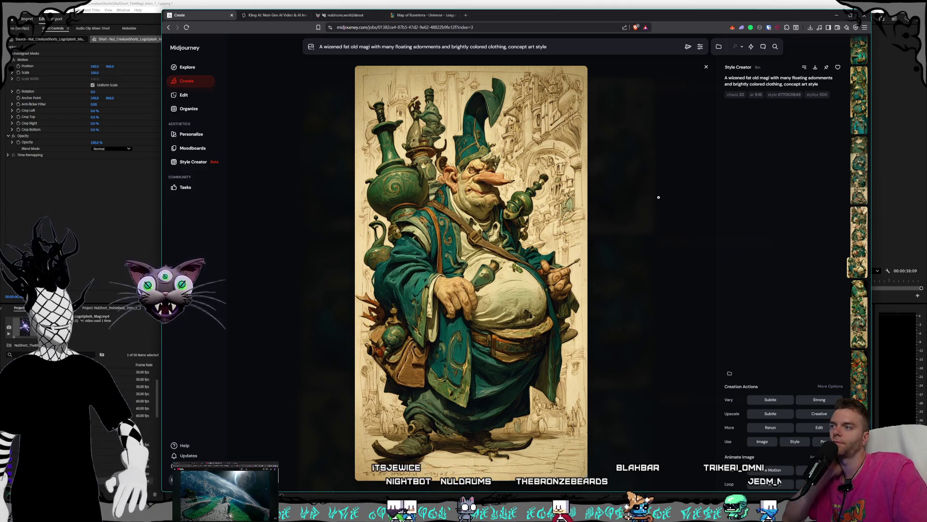
scroll(659, 196, down, 1)
scroll(659, 197, down, 1)
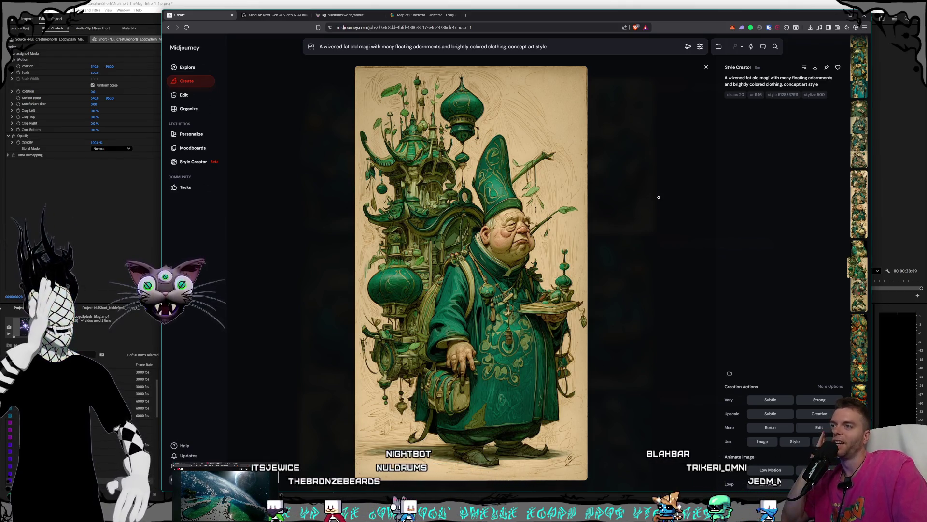
scroll(659, 196, down, 1)
scroll(659, 196, down, 1)
scroll(659, 197, up, 1)
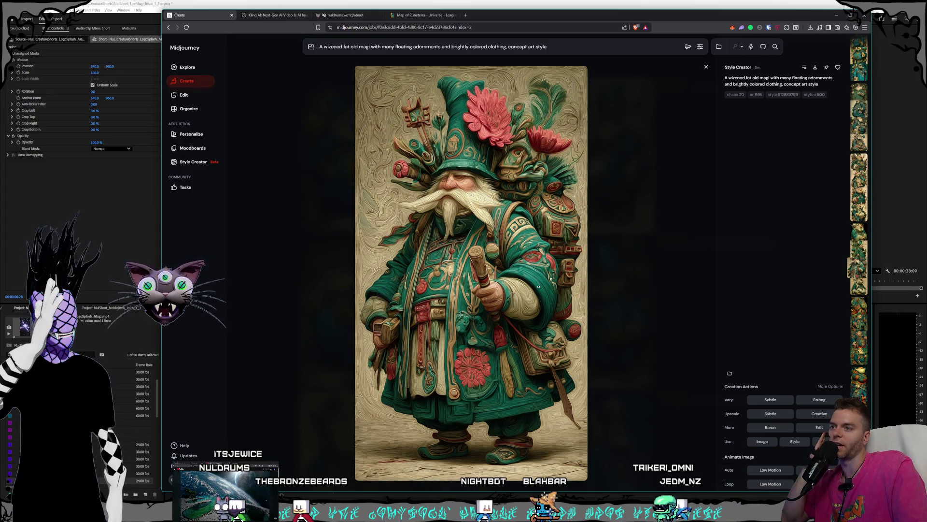
scroll(764, 223, down, 1)
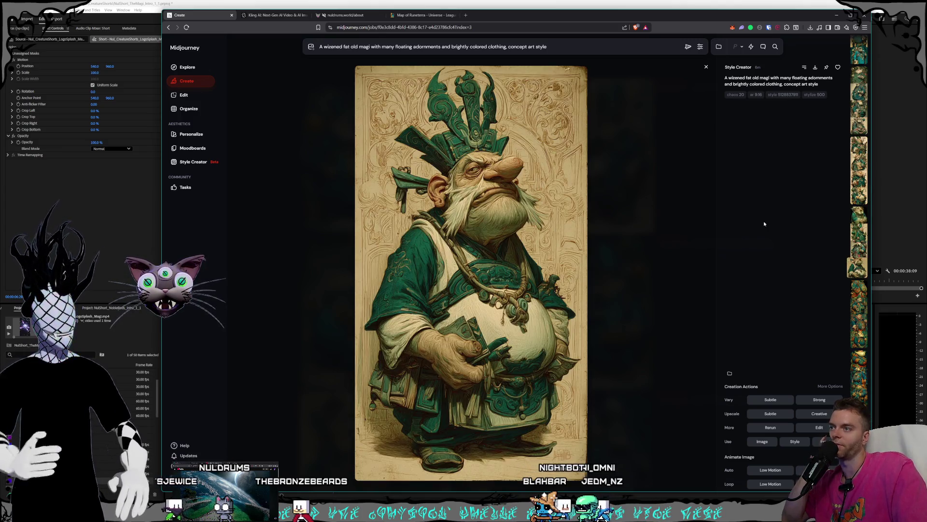
scroll(763, 224, down, 1)
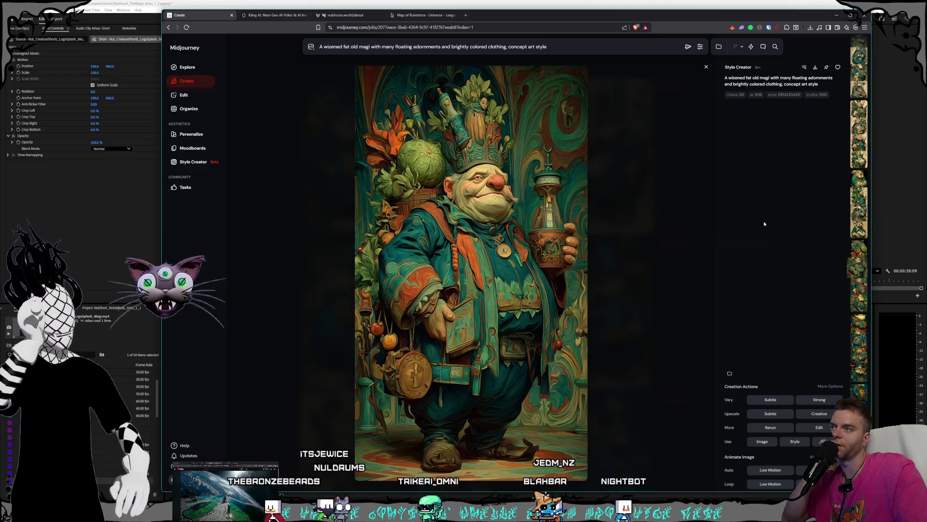
Advance through the next jobs of magi variations, briefly stepping back once.
key(Right)
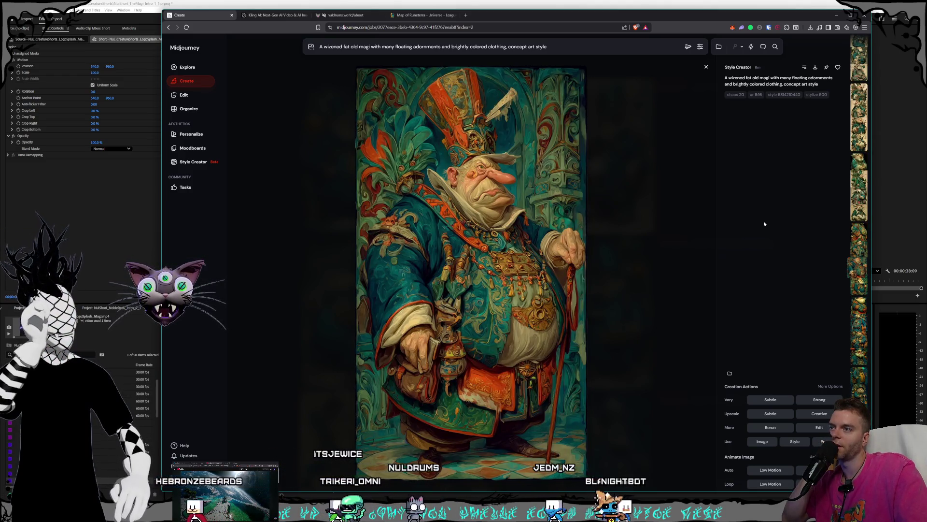
key(Right)
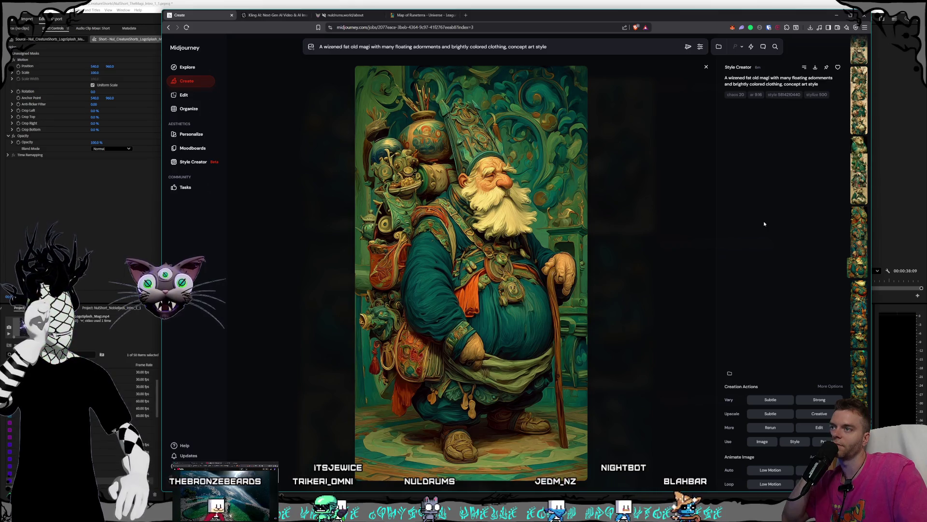
key(Right)
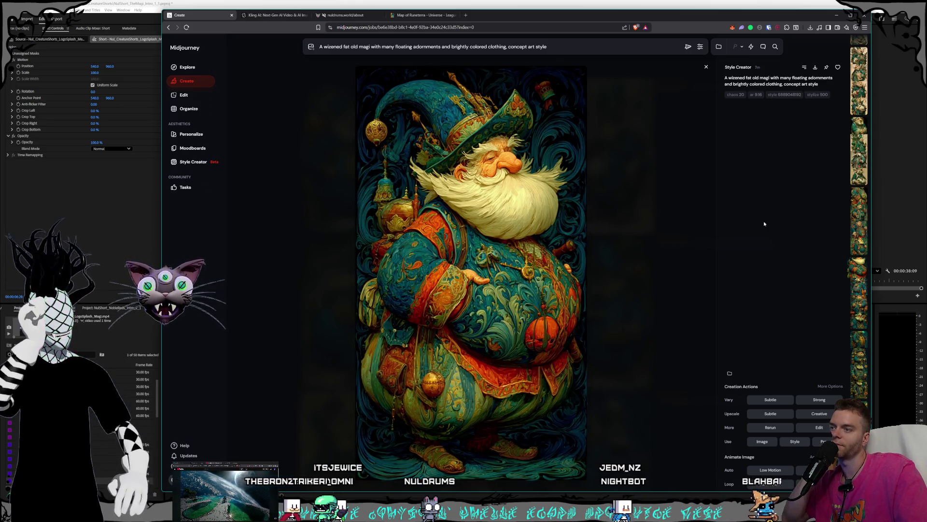
key(Right)
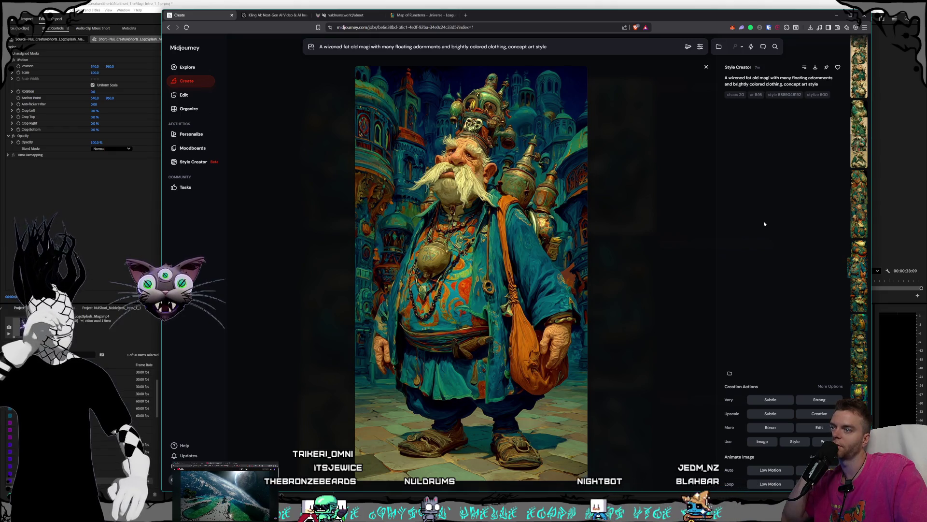
key(Right)
key(Right)
key(Right)
key(Right)
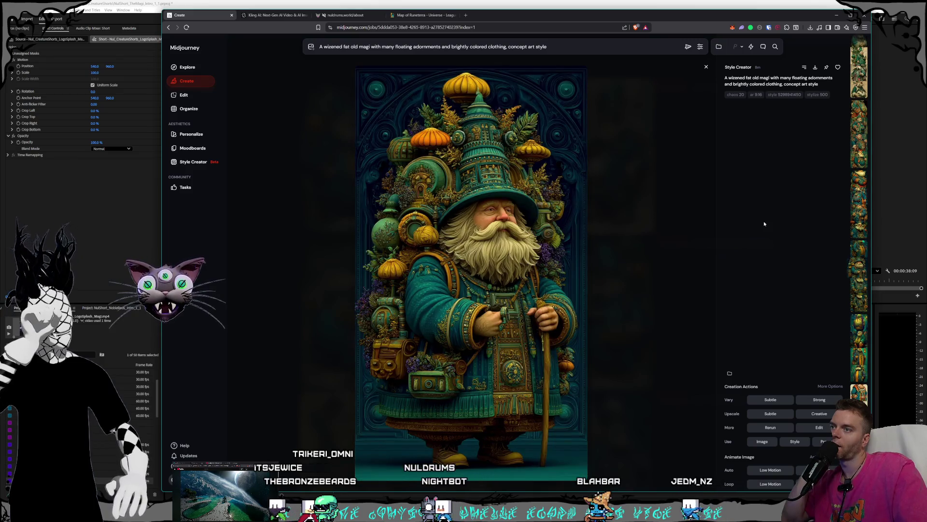
key(Right)
key(Right)
key(Right)
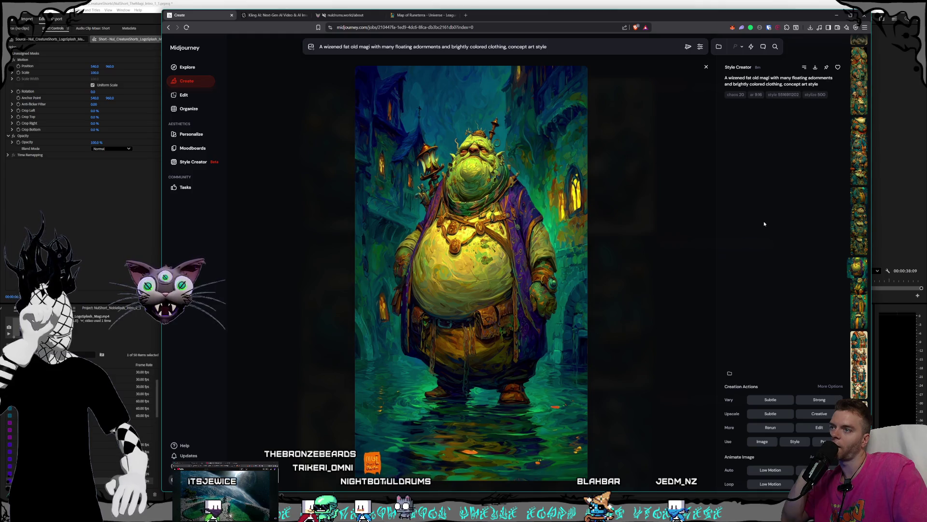
key(Right)
key(Right)
key(Right)
key(Left)
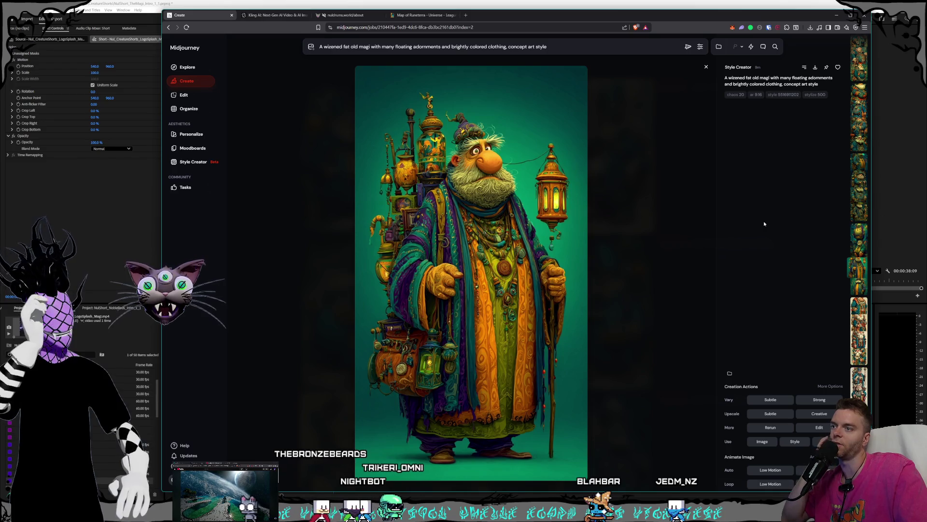
key(Right)
key(Right)
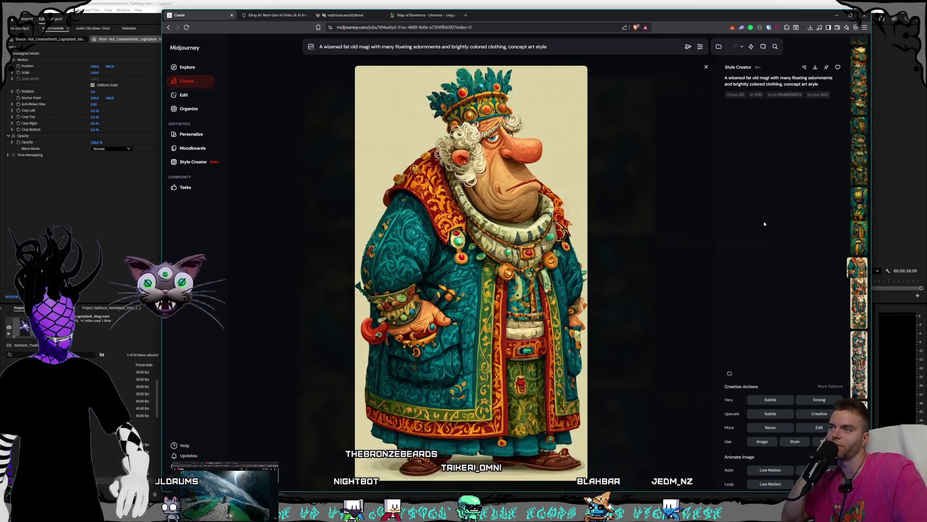
key(Right)
key(Right)
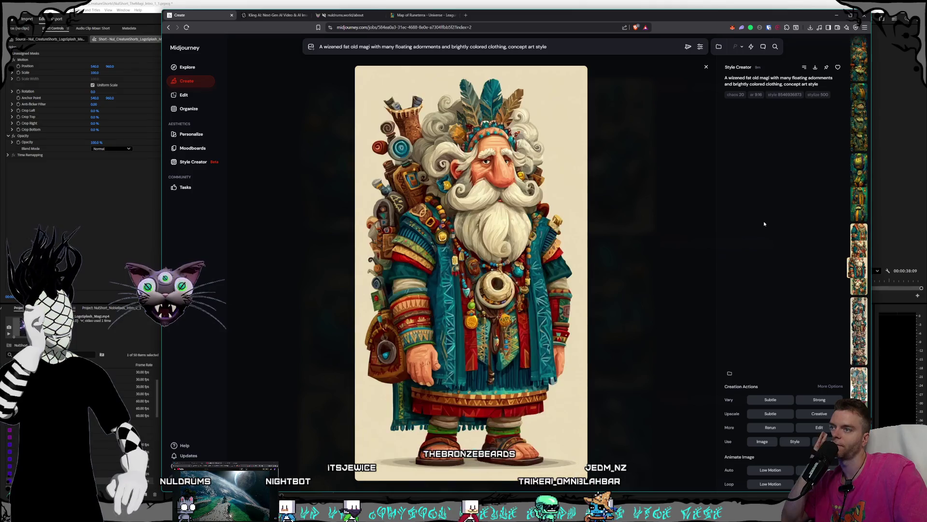
key(Right)
key(Right)
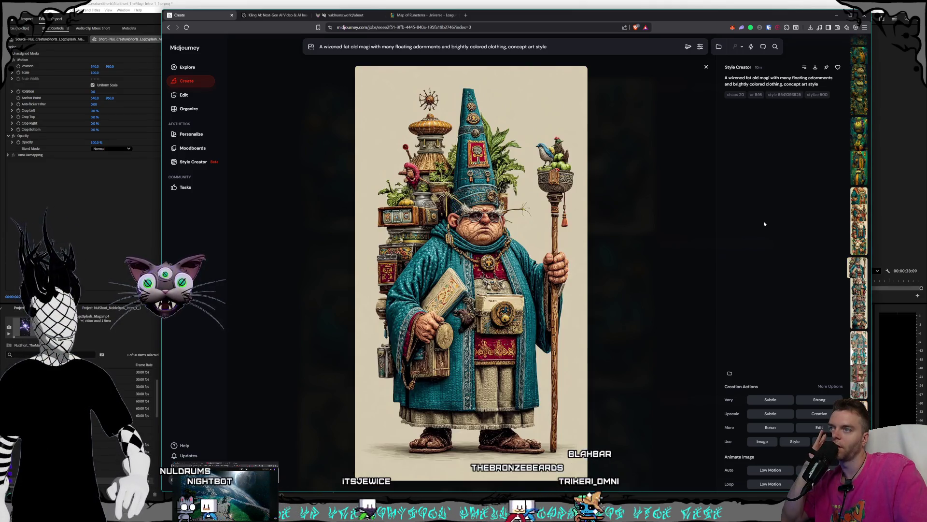
key(Right)
key(Right)
key(Right)
key(Right)
Skip ahead through later variations, then step back through earlier jobs.
key(Right)
key(Right)
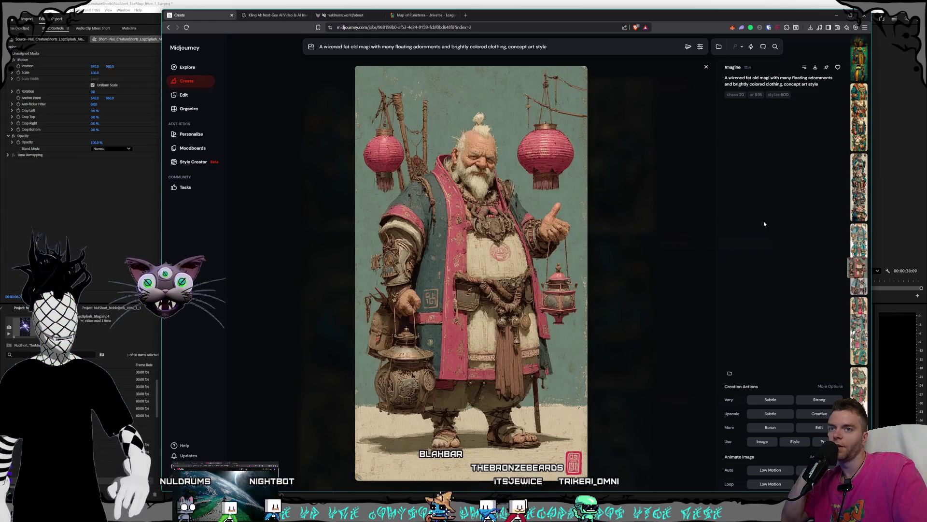
key(Right)
key(Right)
key(Right)
key(Right)
key(Right)
key(Right)
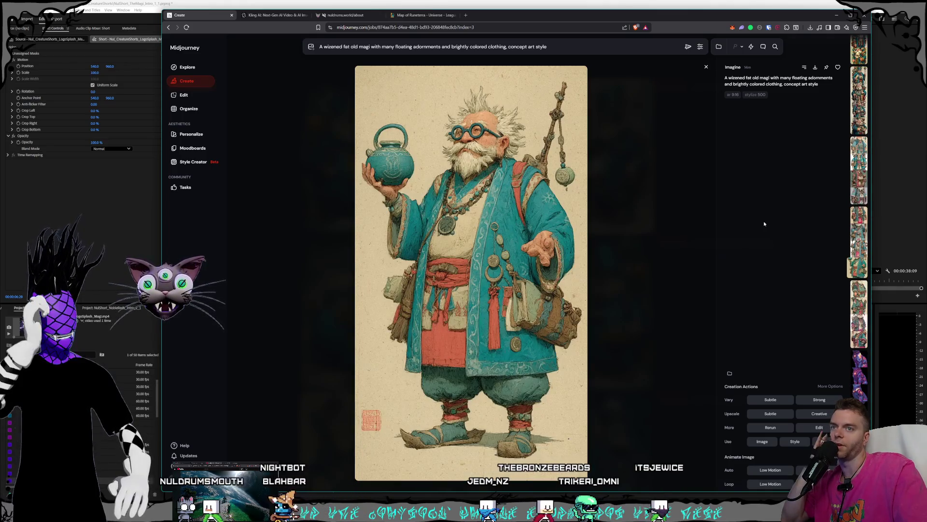
key(Right)
key(Right)
key(Right)
key(Right)
key(Right)
key(Right)
key(Right)
key(Right)
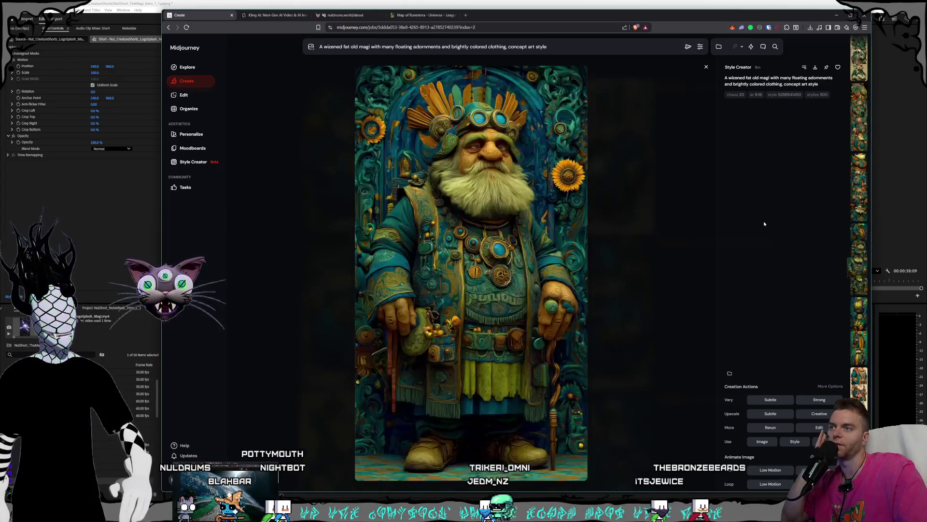
key(Right)
key(Right)
key(Right)
key(Right)
key(Right)
key(Right)
key(Right)
key(Right)
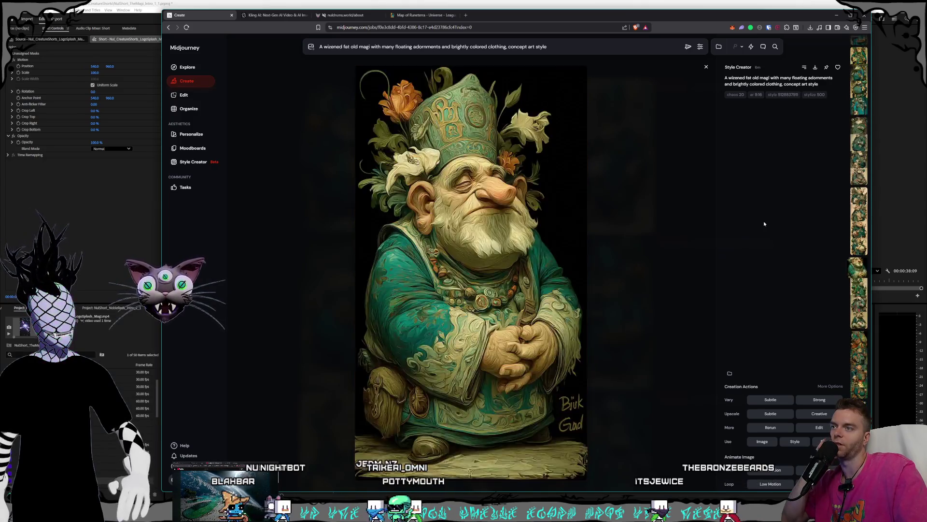
key(Right)
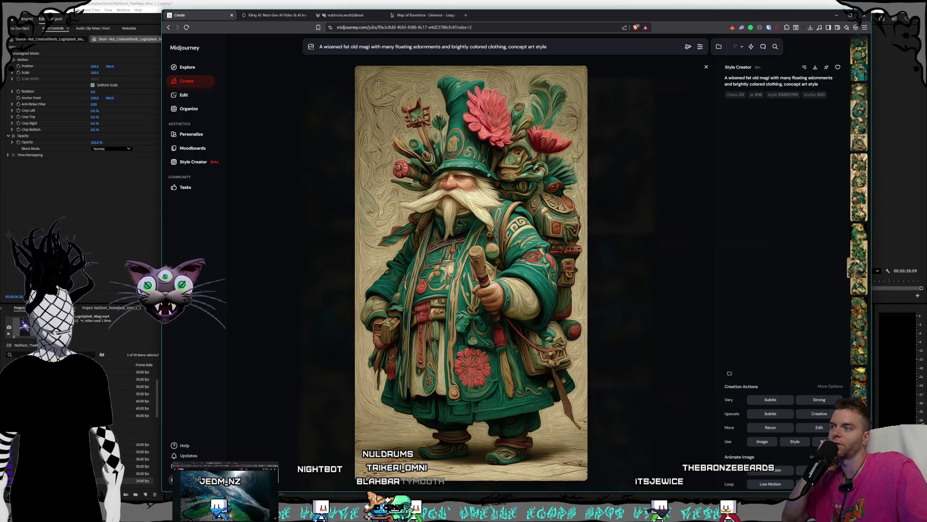
key(Left)
key(Left)
key(Left)
key(Left)
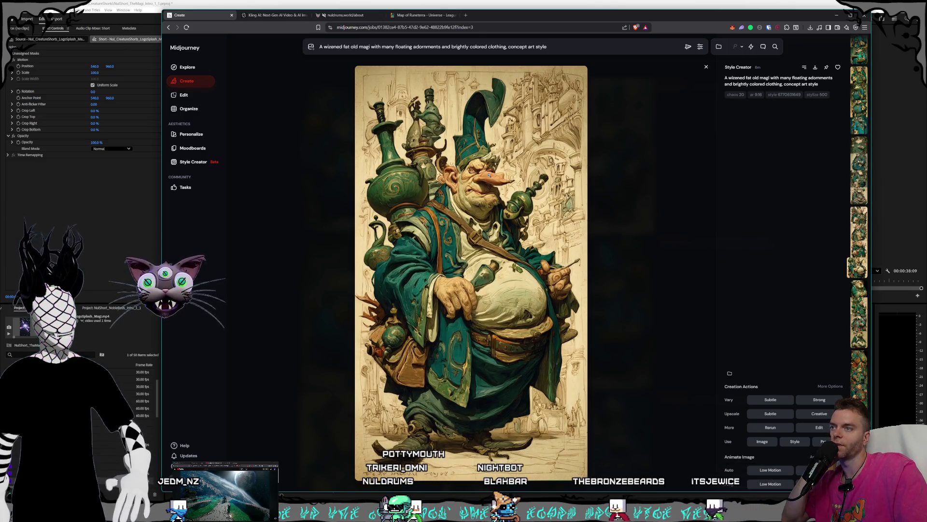
key(Left)
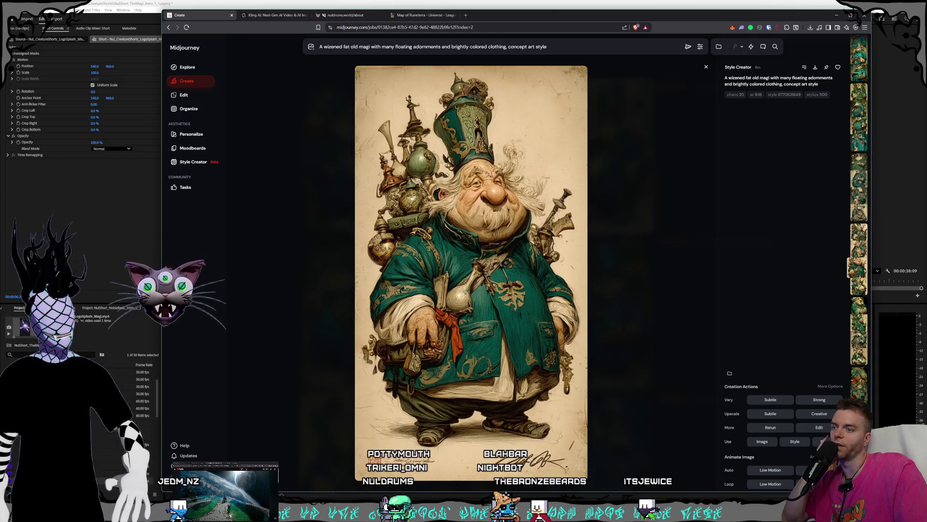
key(Left)
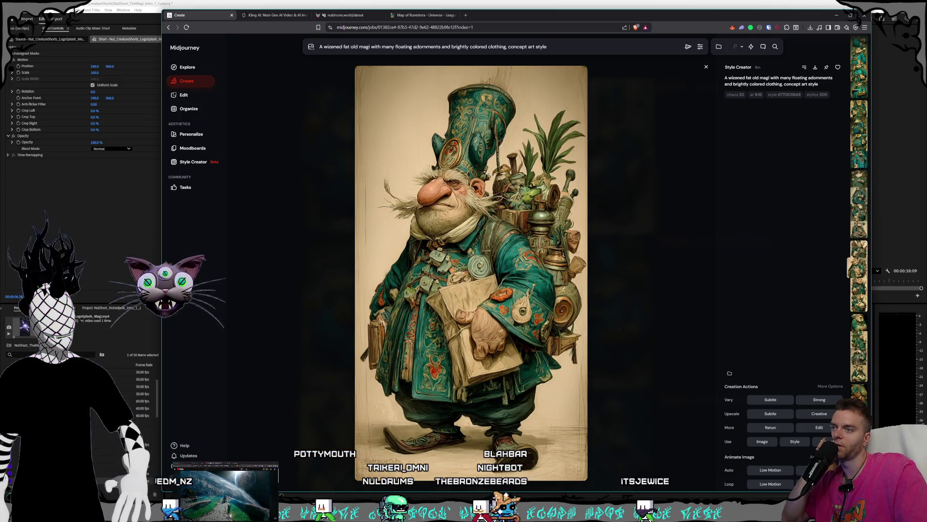
key(Left)
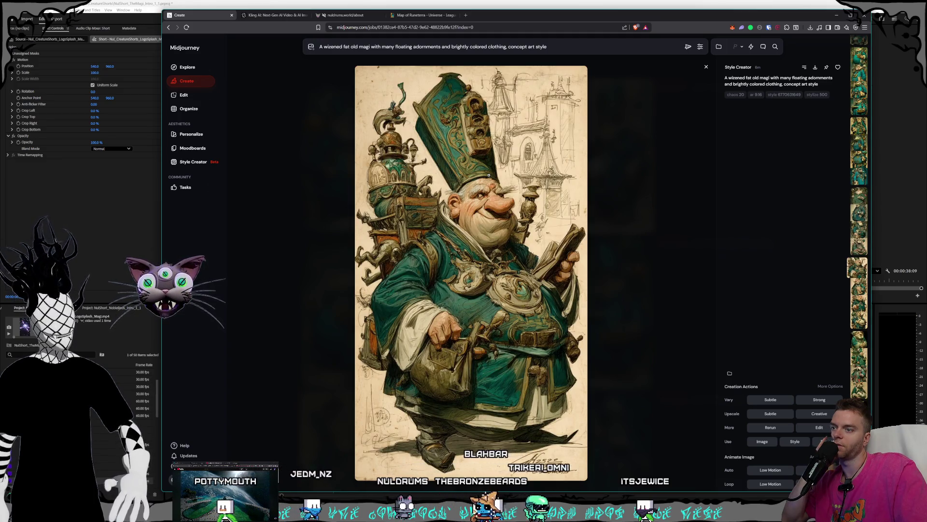
key(Left)
key(Left)
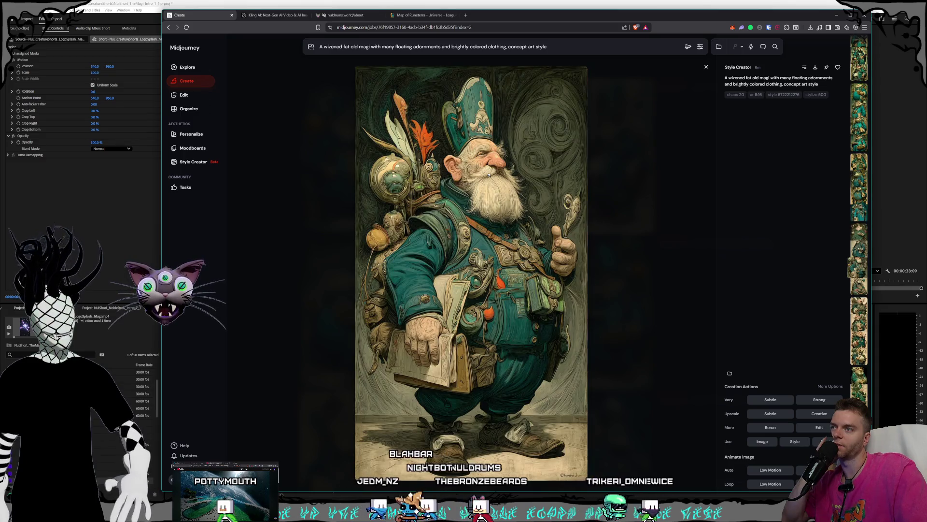
key(Left)
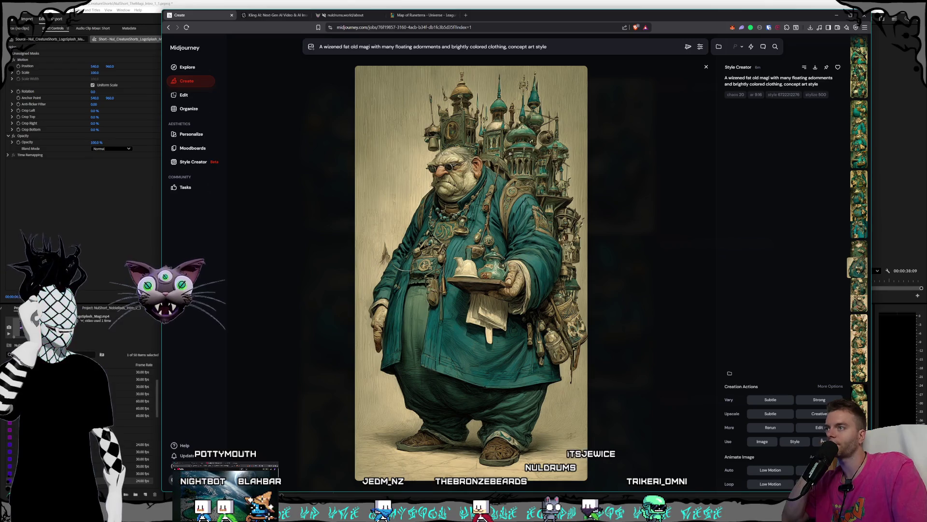
Close the single-image view to the magi grid, glance at the video edit, then switch to Kling AI.
key(Left)
key(Escape)
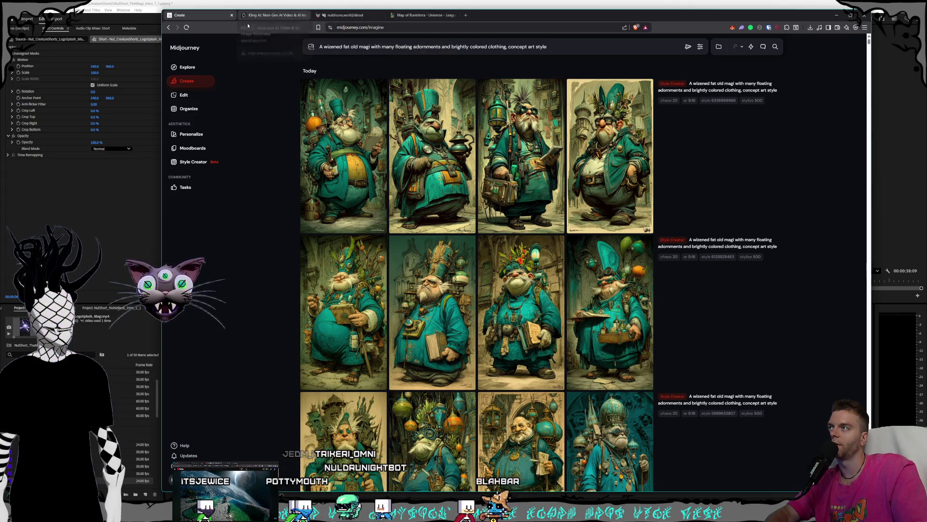
key(alt+Tab)
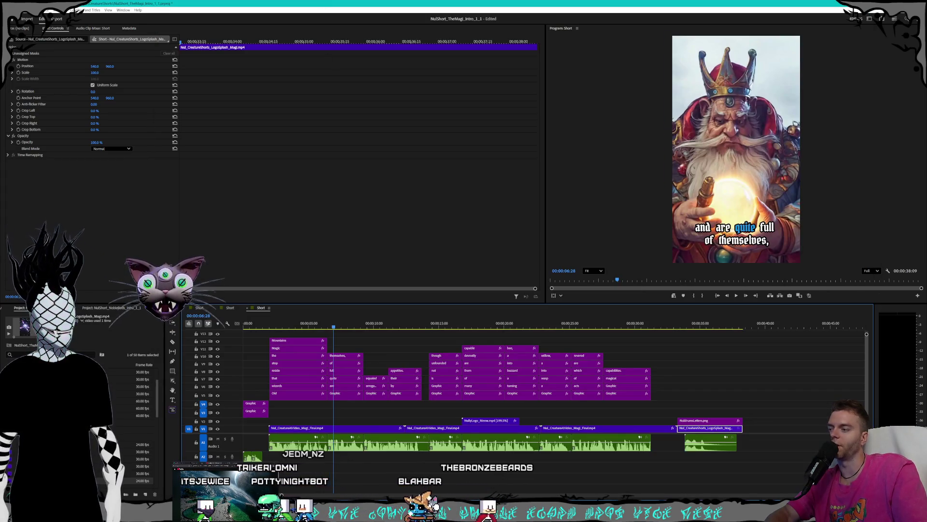
key(alt+Tab)
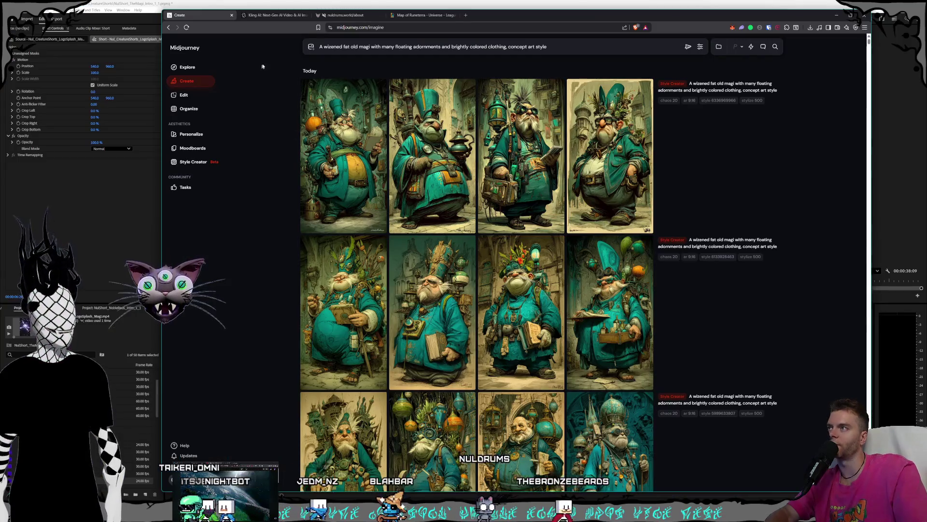
click(273, 15)
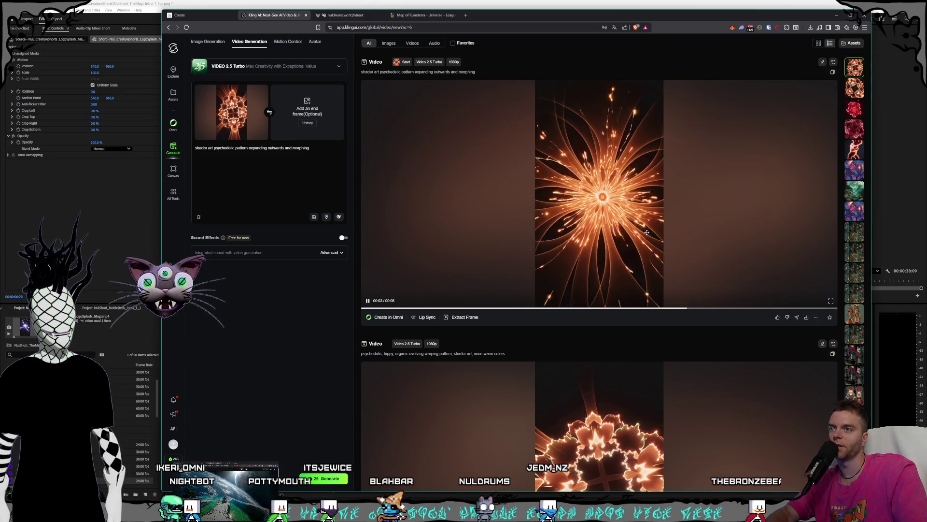
scroll(647, 231, down, 1)
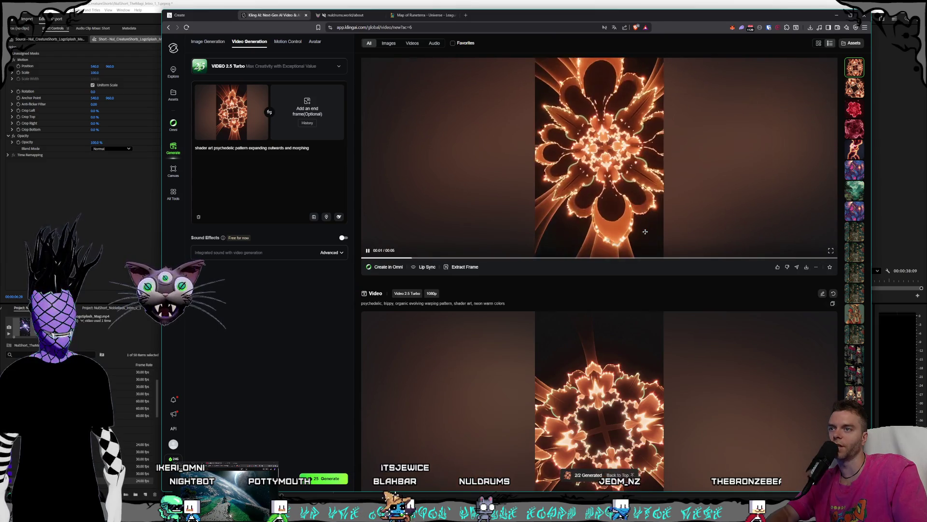
scroll(644, 232, down, 3)
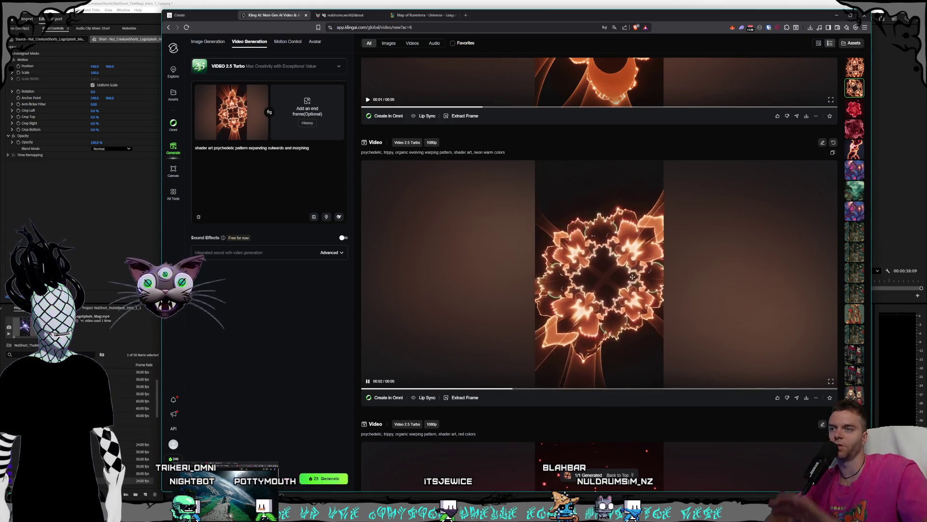
scroll(633, 276, down, 4)
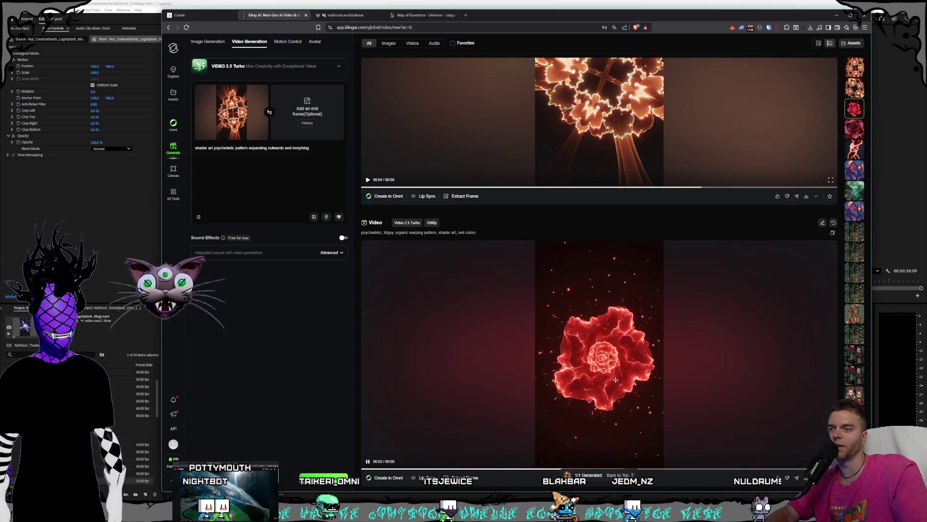
scroll(602, 297, up, 3)
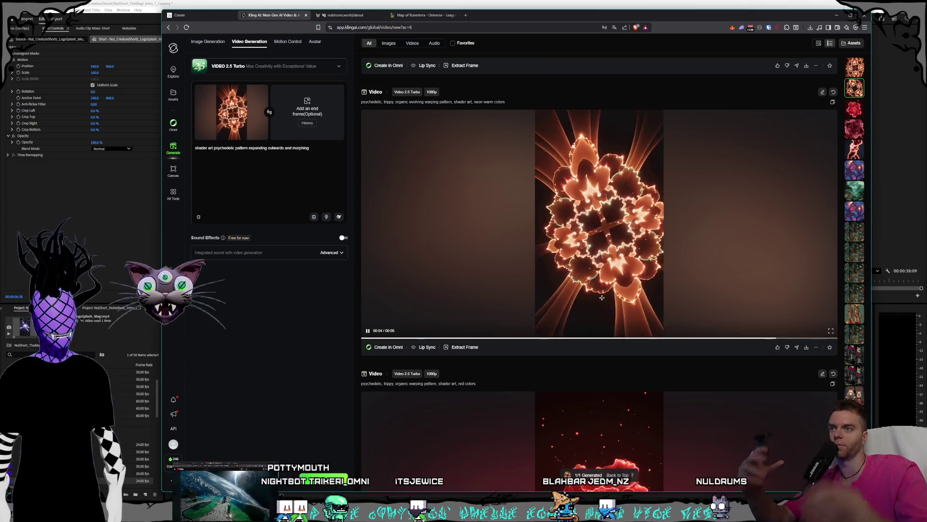
scroll(566, 244, up, 1)
scroll(566, 244, up, 1)
scroll(551, 276, down, 2)
scroll(507, 347, up, 2)
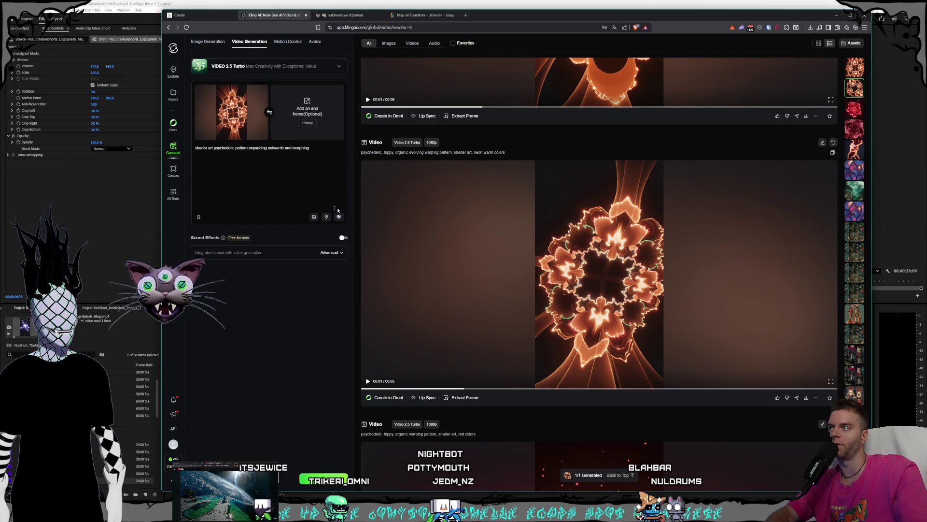
scroll(506, 313, up, 2)
scroll(506, 314, up, 1)
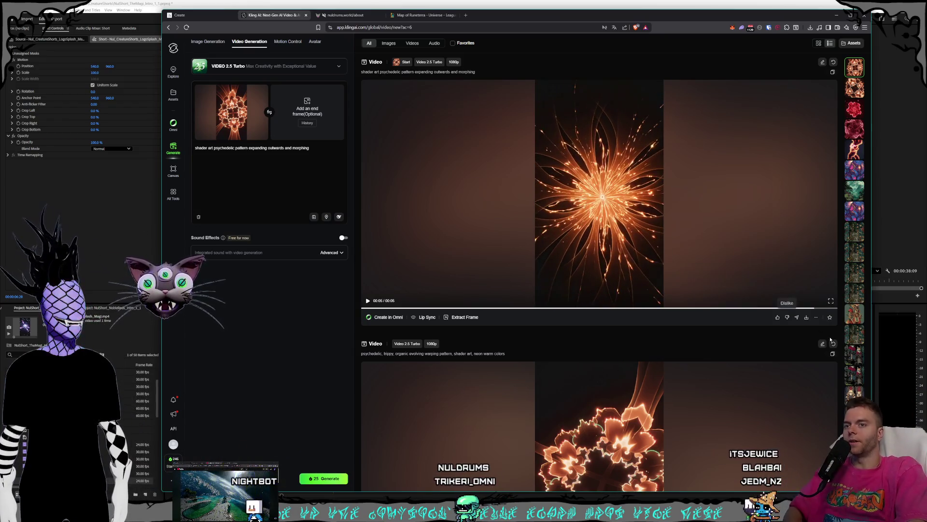
Start downloading the fiery morphing shader-art video.
click(807, 319)
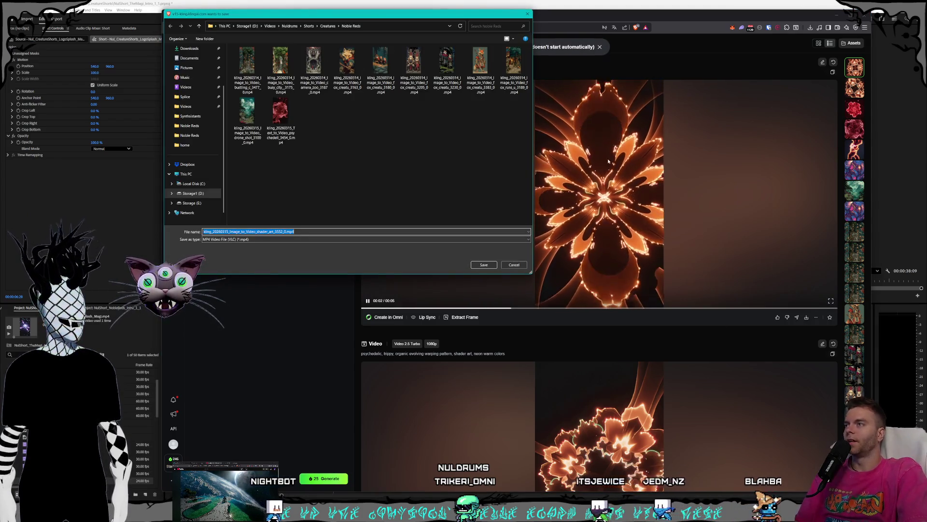
Save the video into the Noble Reds folder and switch to the video editor.
click(484, 265)
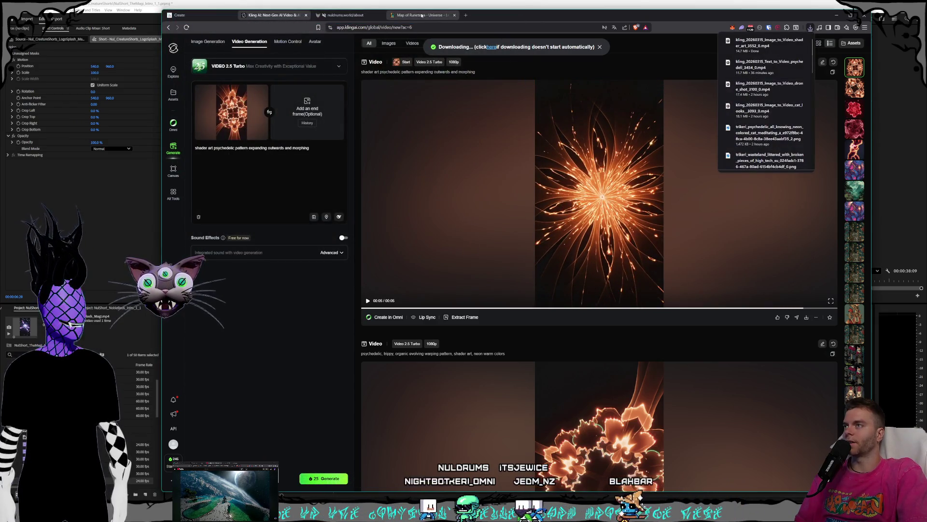
key(alt+Tab)
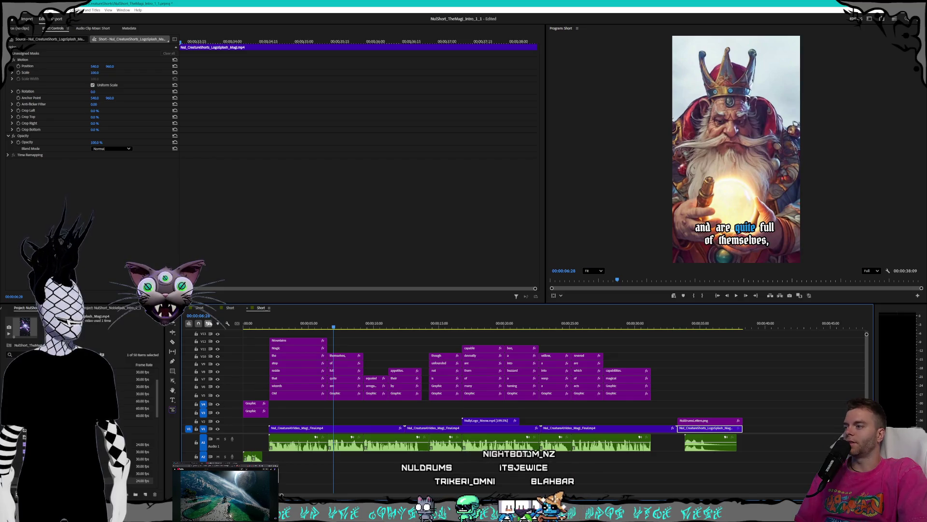
Drop the new Kling shader-art clip onto V1 at the Noble Reds end, replacing the red smoke clip.
click(230, 307)
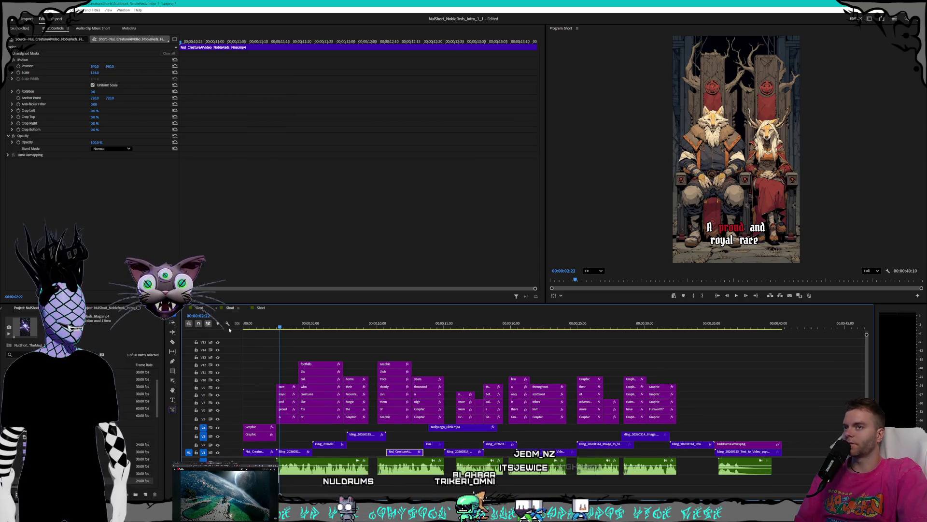
click(726, 451)
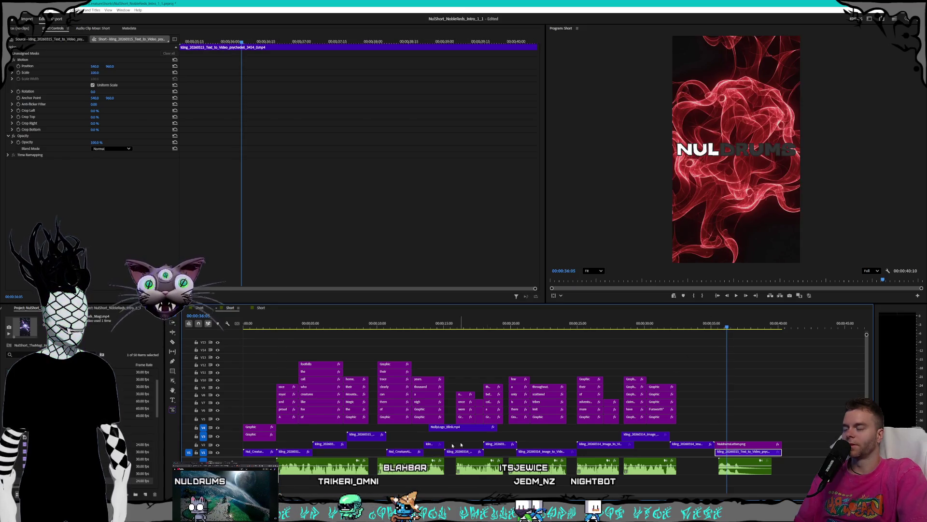
key(alt+Tab)
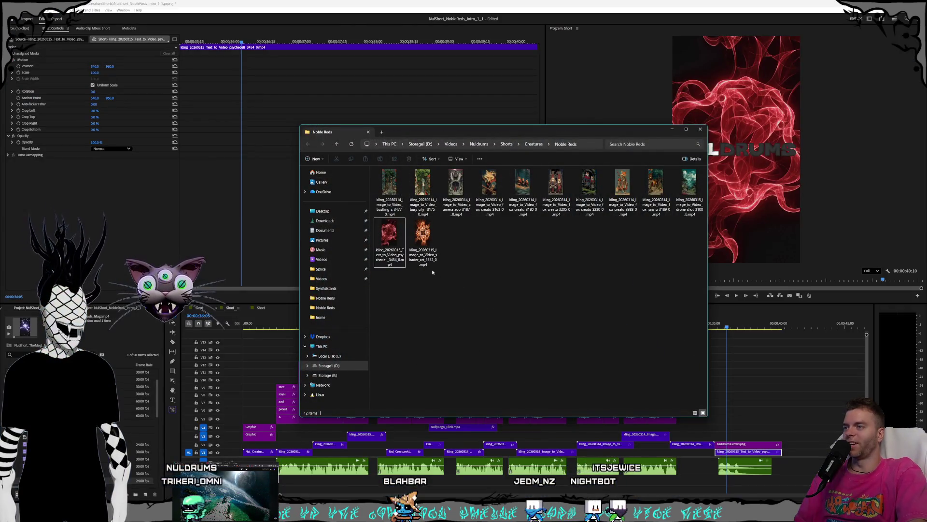
drag(422, 235, 796, 454)
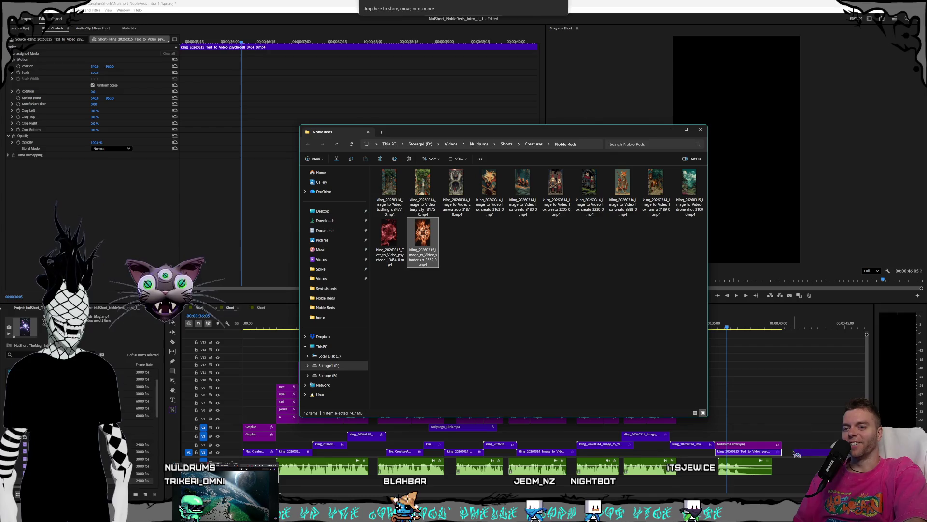
click(735, 453)
key(Delete)
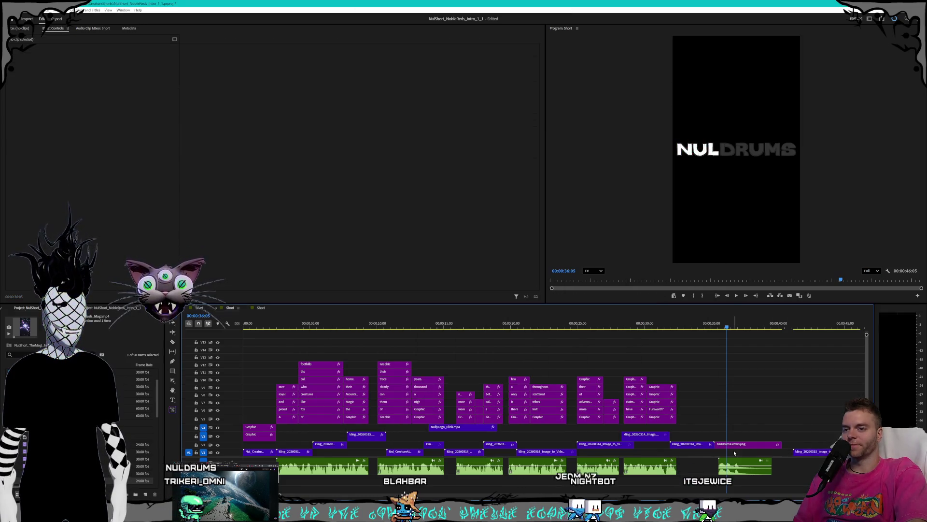
drag(810, 454, 739, 455)
Preview the new fiery ending and NUL graphic, then save the Premiere project.
key(space)
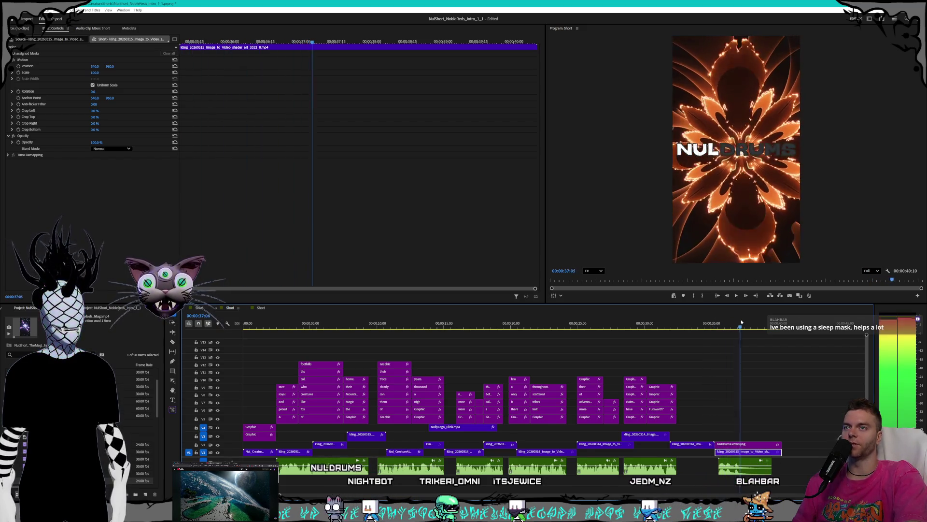
mouse_move(763, 321)
mouse_down()
mouse_move(708, 324)
mouse_move(783, 324)
mouse_up()
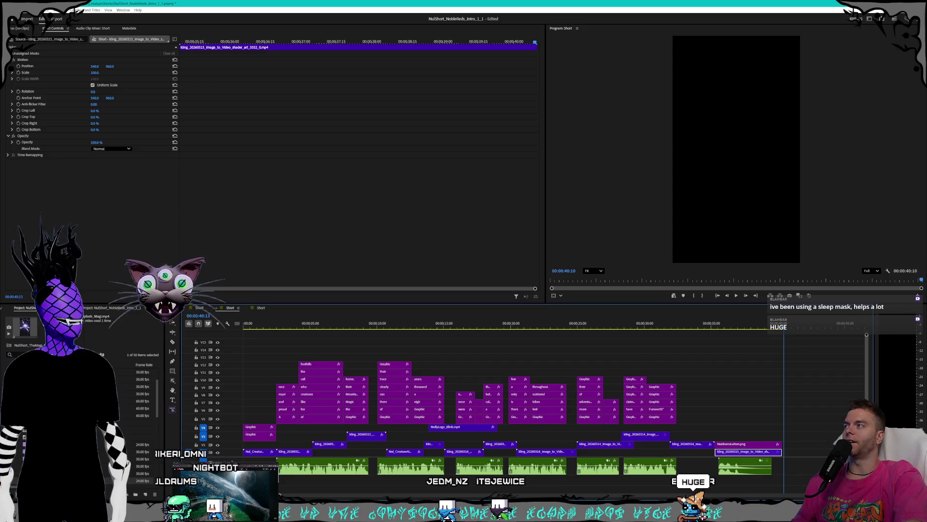
click(11, 9)
click(27, 90)
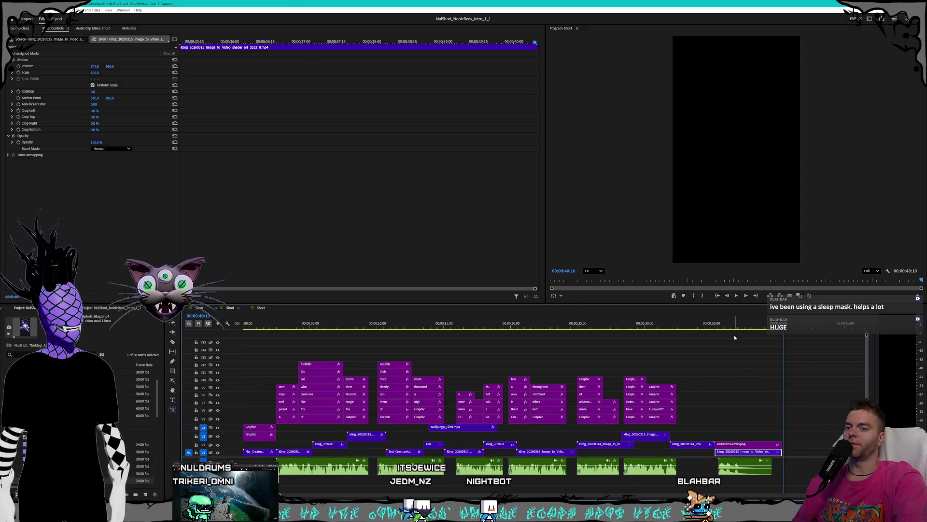
mouse_move(738, 326)
mouse_down()
mouse_move(784, 326)
mouse_move(785, 314)
mouse_up()
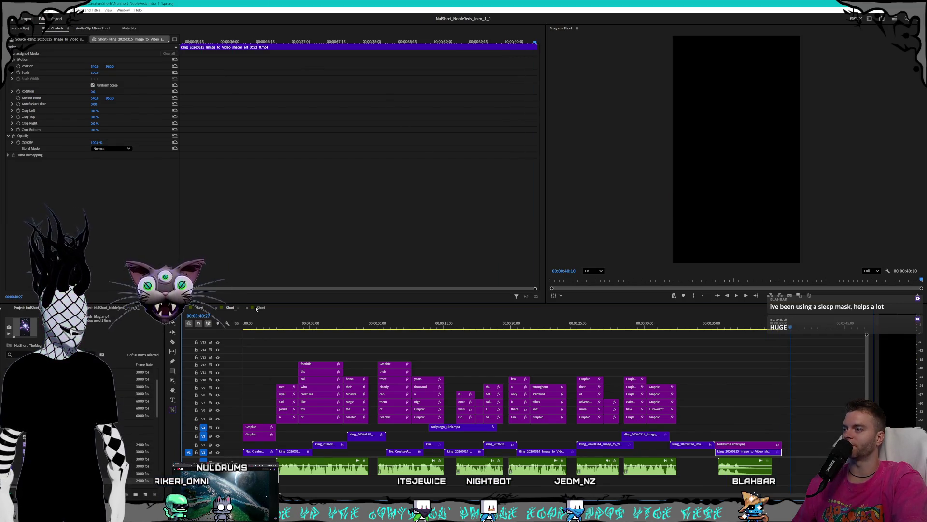
drag(424, 324, 291, 319)
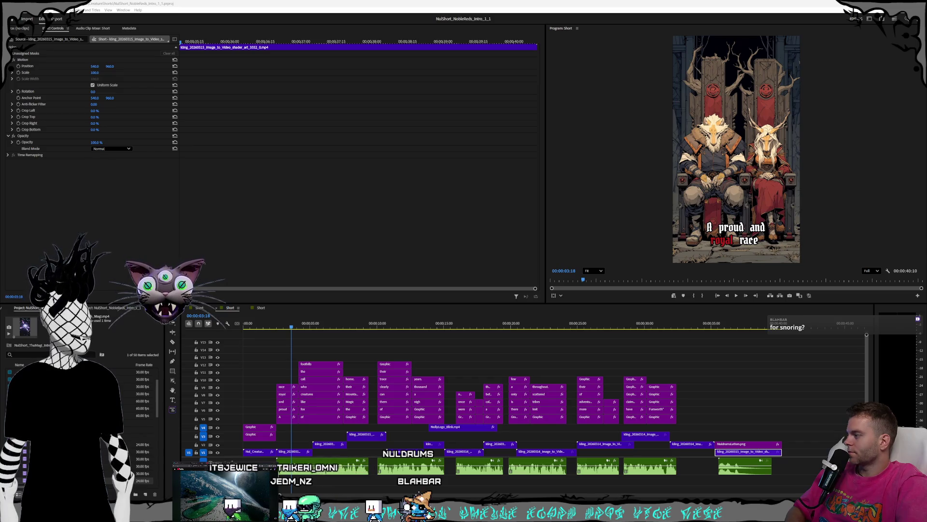
Bring the Chrome window with the mouth-breathing Google search to the front.
key(alt+Tab)
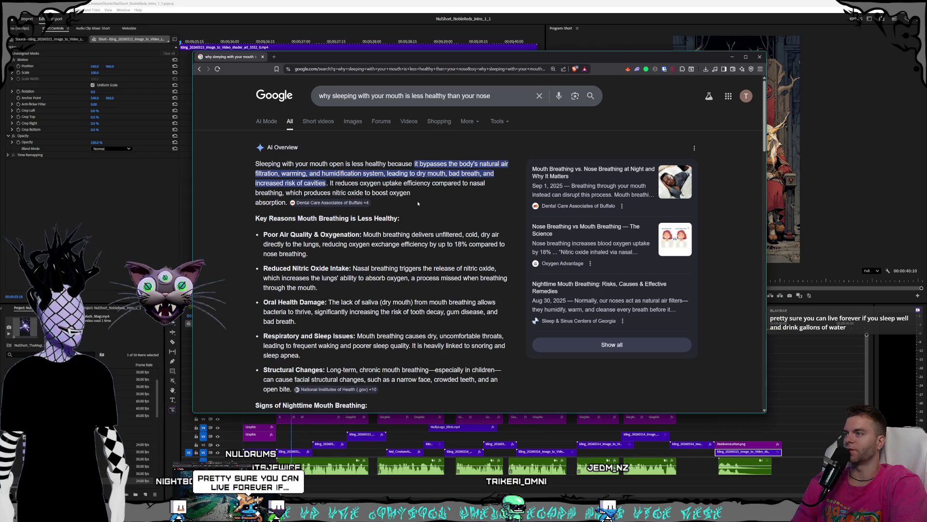
Highlight the AI Overview line on oxygen uptake, then minimize Chrome to return to Premiere.
drag(417, 200, 354, 189)
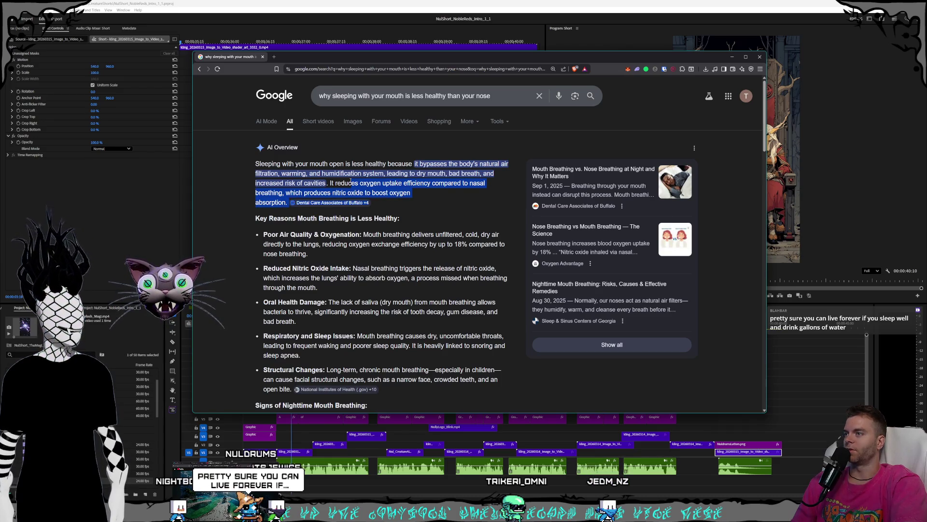
click(371, 191)
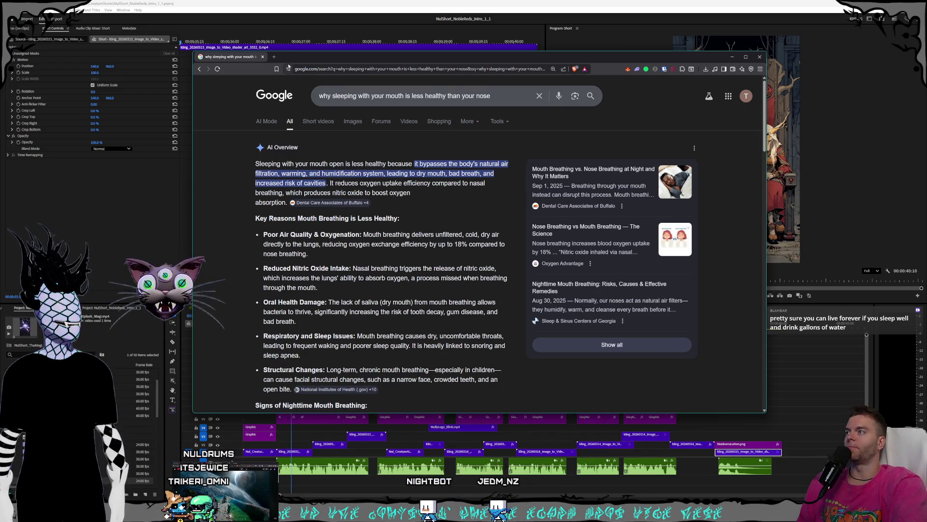
drag(296, 59, 299, 69)
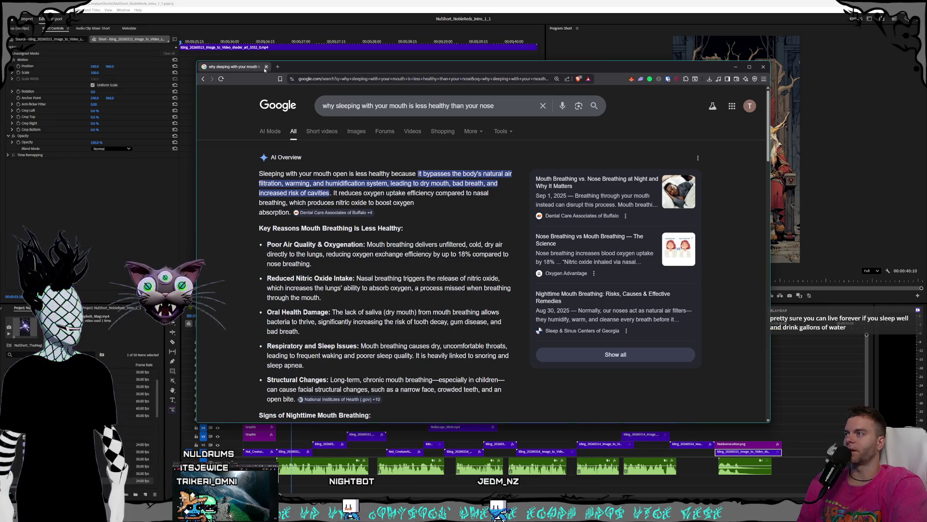
click(266, 66)
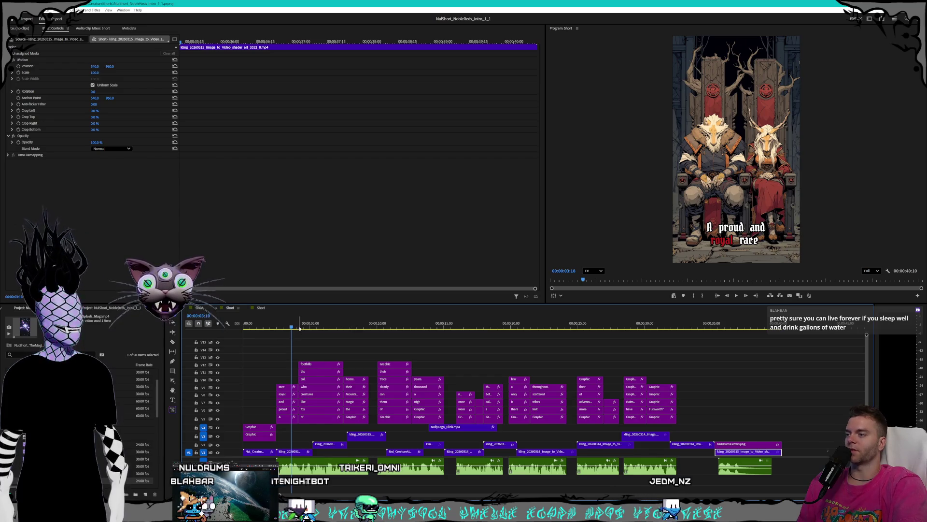
Scrub to the fox scene near 15 seconds and trim the fox clip's in-point later on V1.
drag(299, 328, 370, 325)
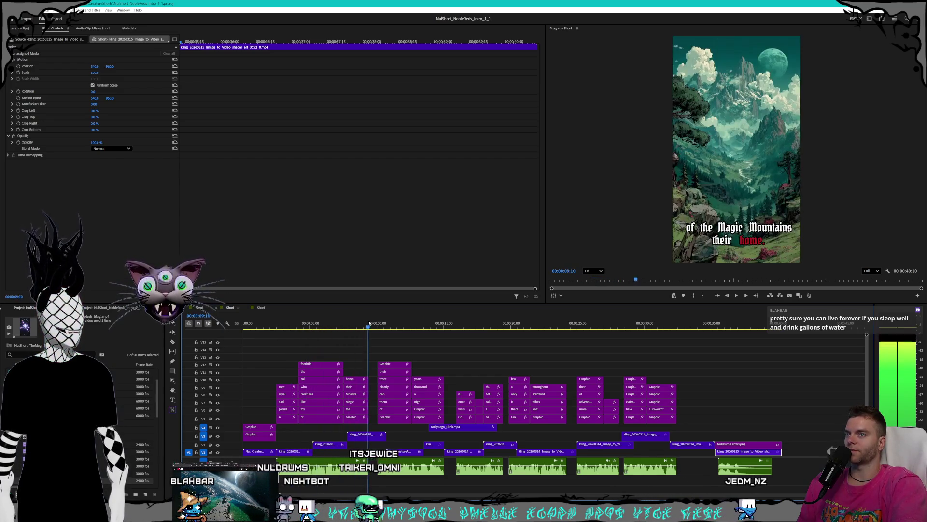
drag(369, 325, 296, 328)
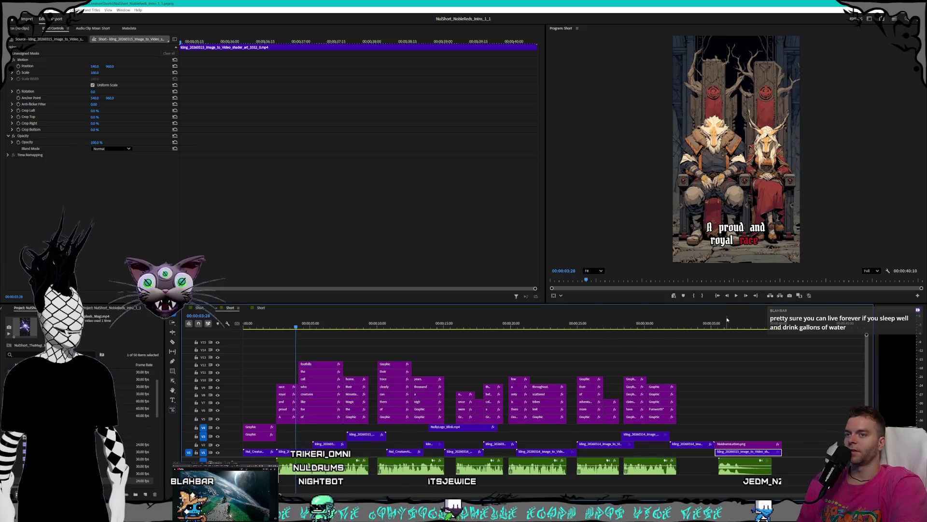
click(735, 296)
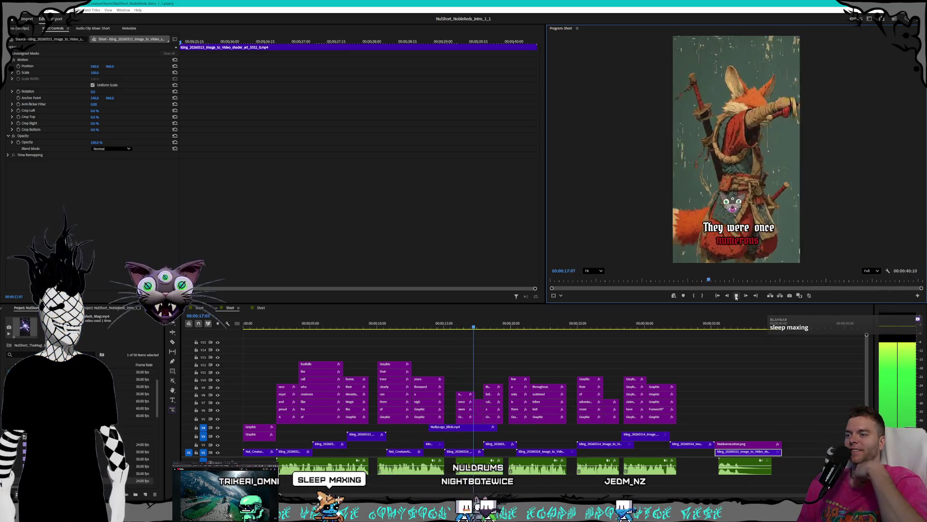
click(467, 327)
click(447, 327)
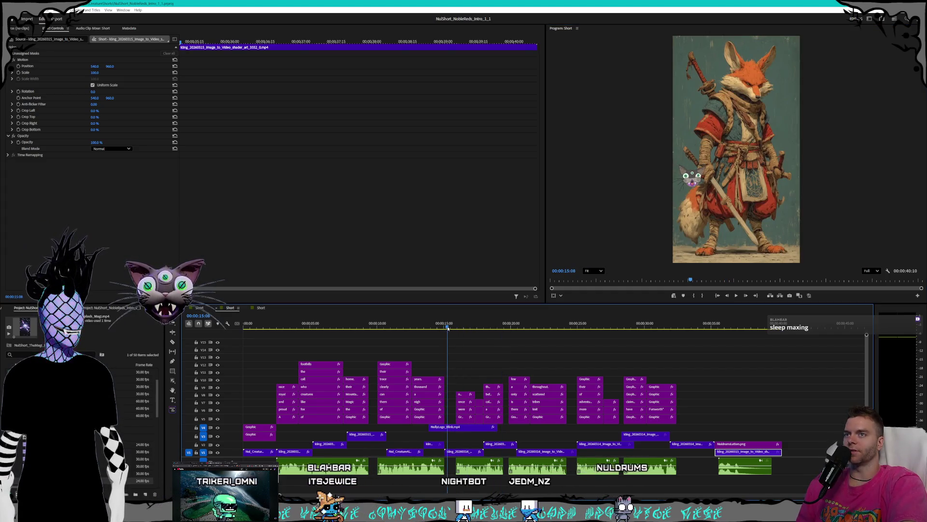
click(454, 328)
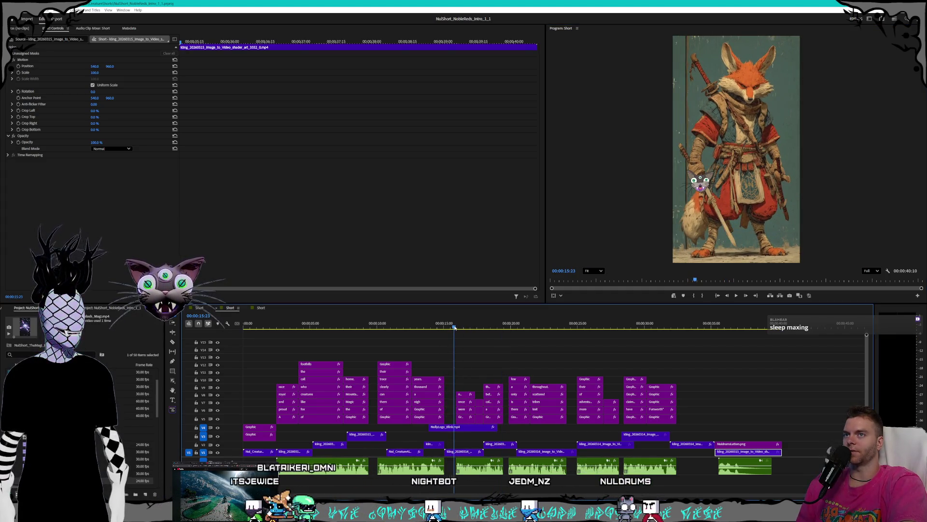
drag(446, 452, 454, 453)
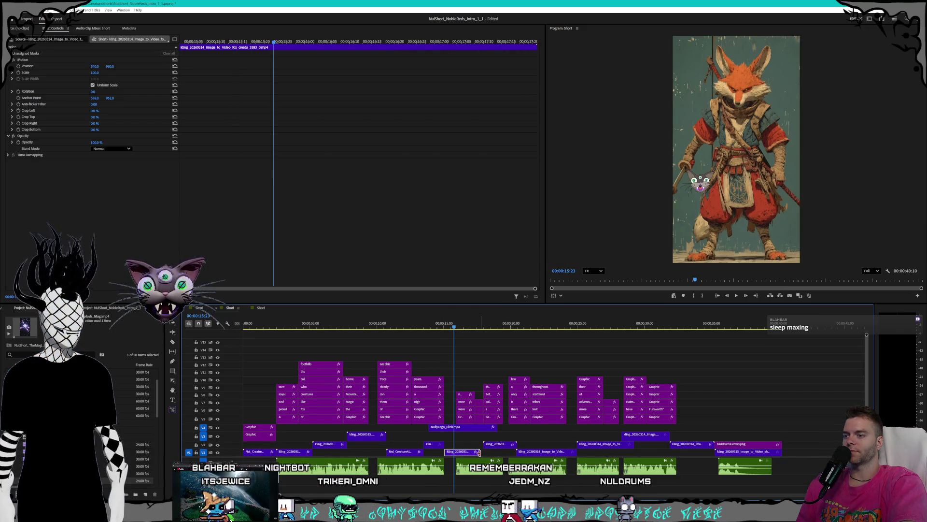
right_click(471, 452)
Adjust the fox clip's Speed/Duration twice, then play from the two-foxes frame to the splash ending.
click(496, 337)
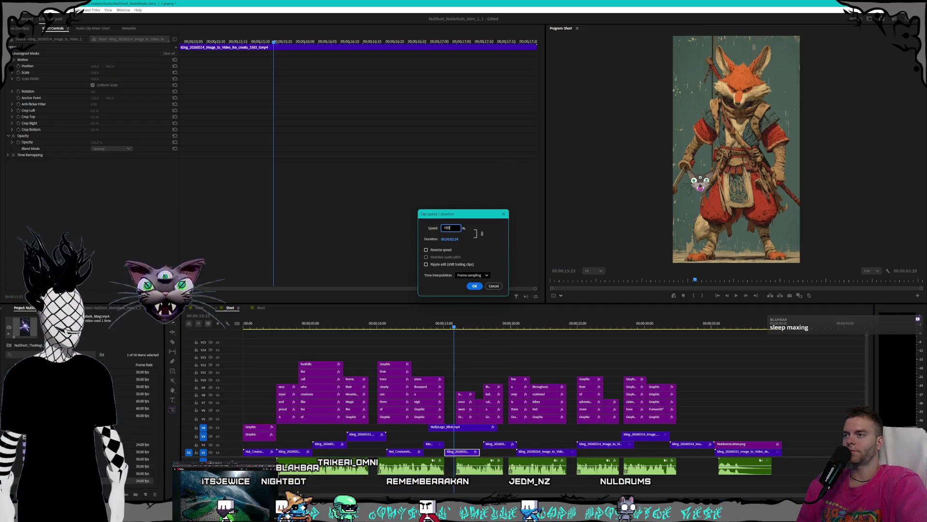
key(Return)
right_click(455, 453)
click(489, 338)
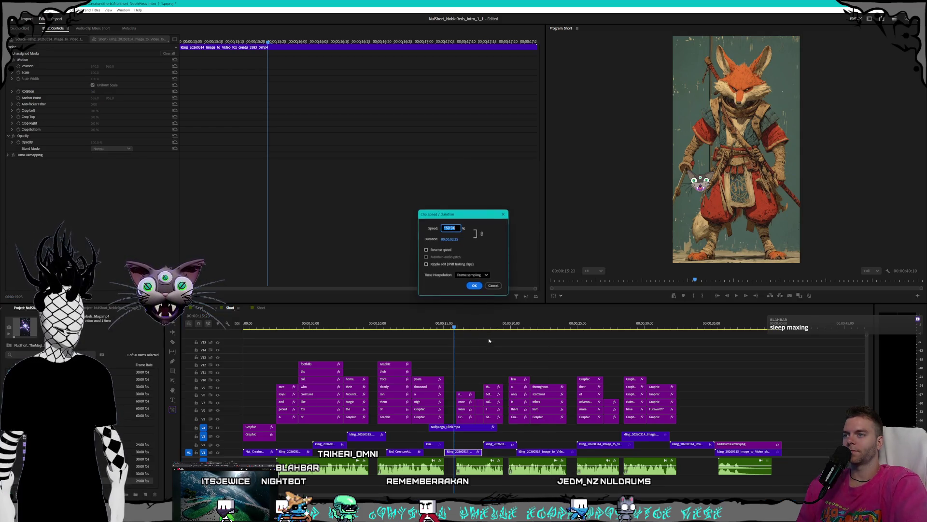
key(Return)
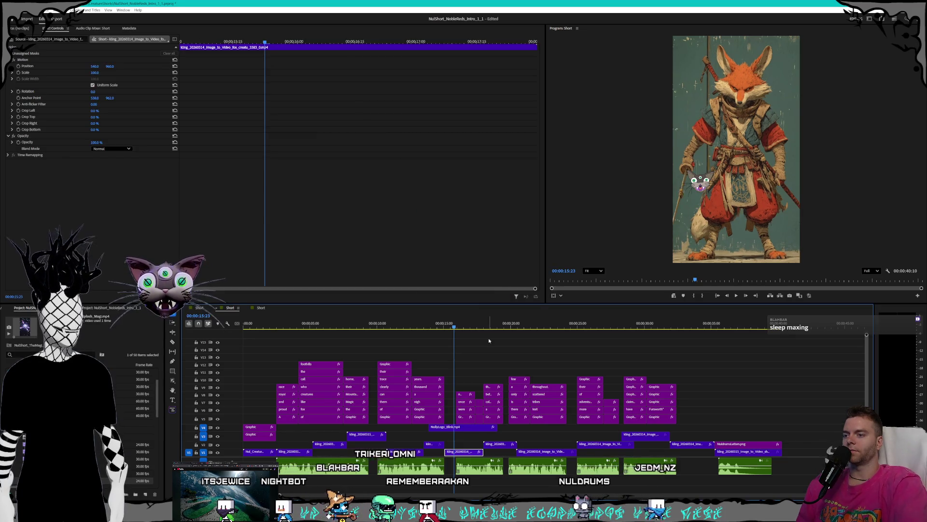
drag(444, 327, 444, 328)
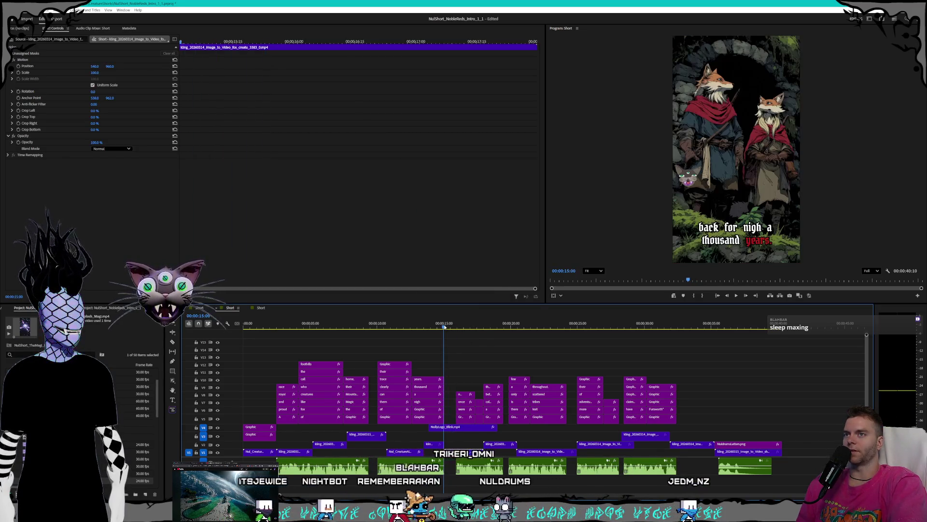
click(737, 296)
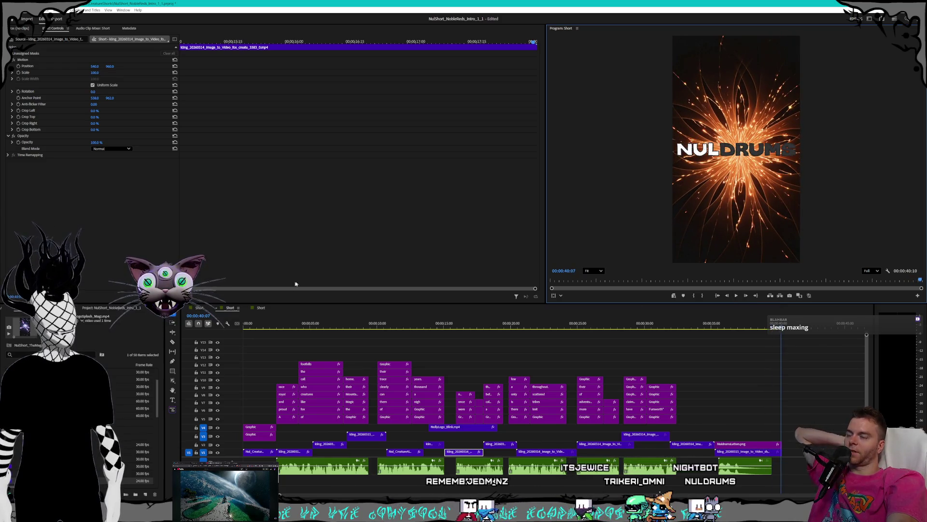
Check The Magi title frame in its sequence, then clear Kling's start frame in the browser.
click(261, 307)
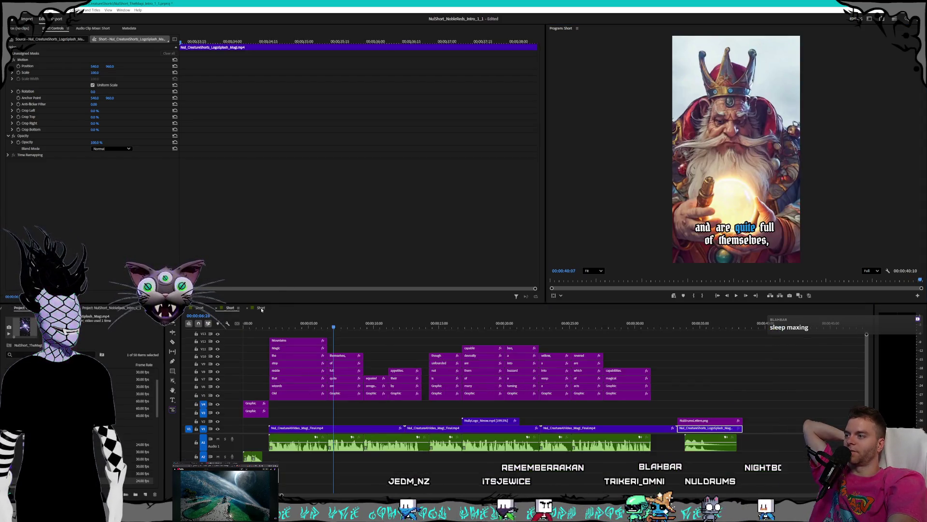
drag(277, 323, 257, 323)
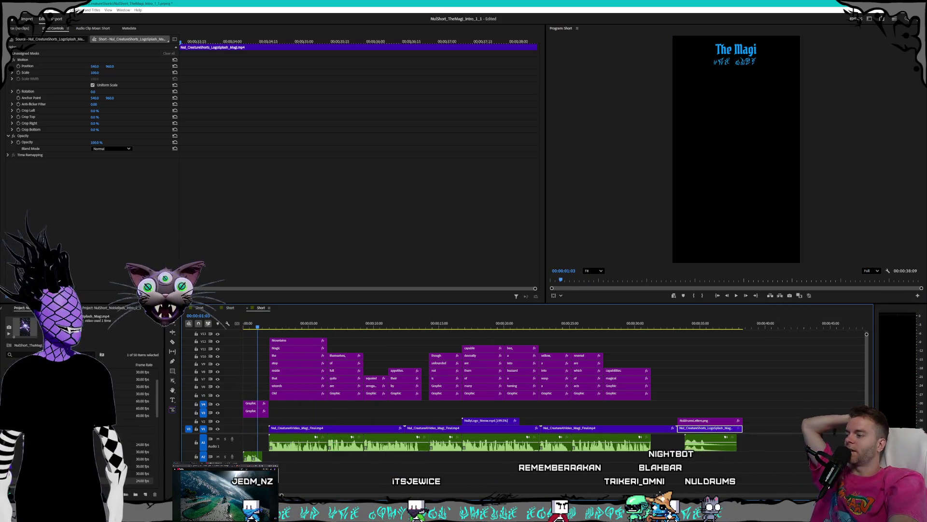
key(alt+Tab)
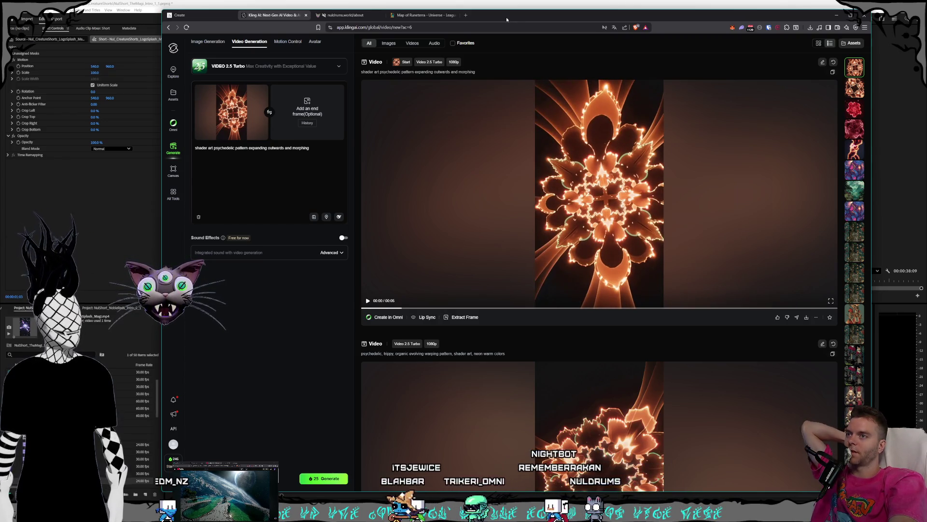
mouse_move(232, 111)
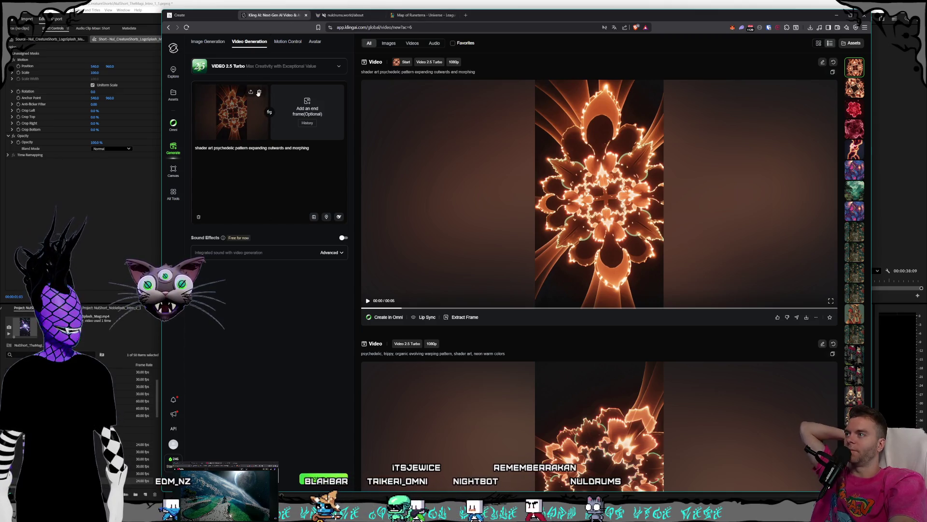
click(259, 93)
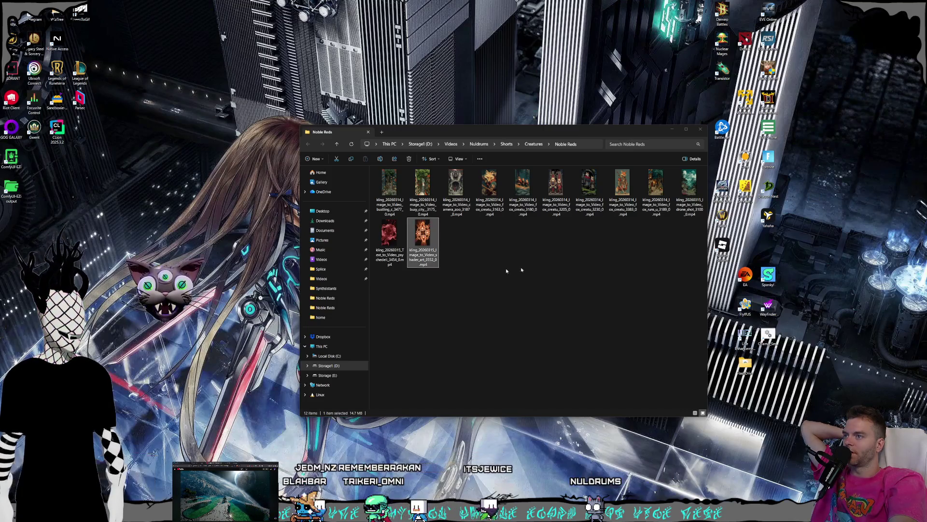
Navigate the second Explorer window to Shorts > Creatures > Magi and bring LogoSplash forward.
click(464, 239)
click(534, 144)
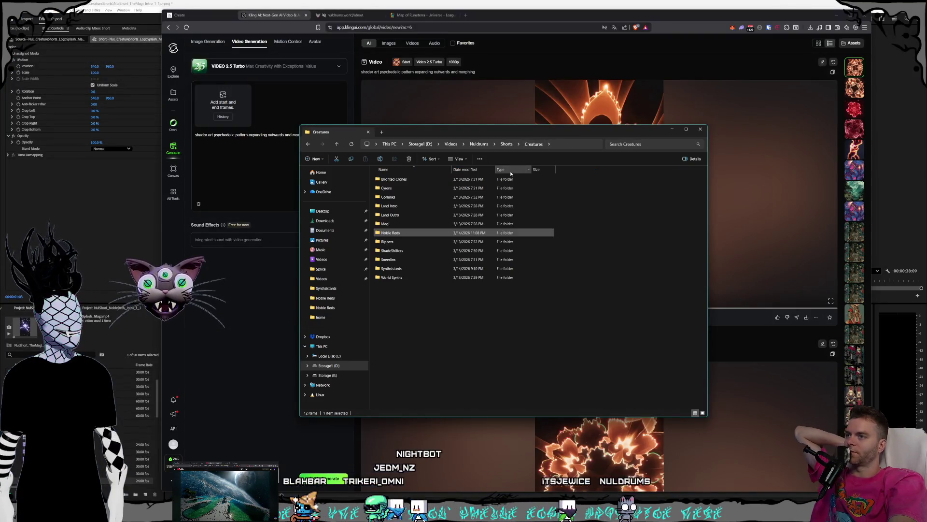
click(506, 144)
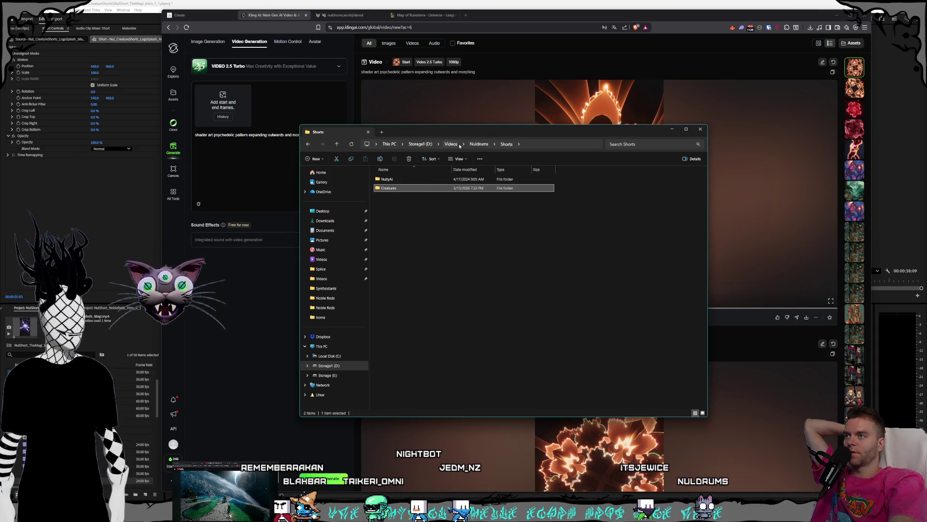
double_click(400, 190)
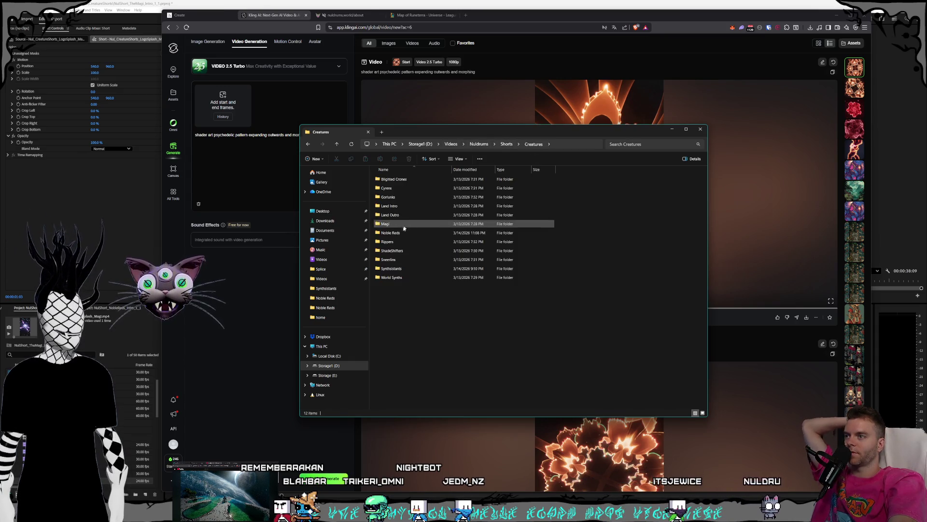
double_click(400, 224)
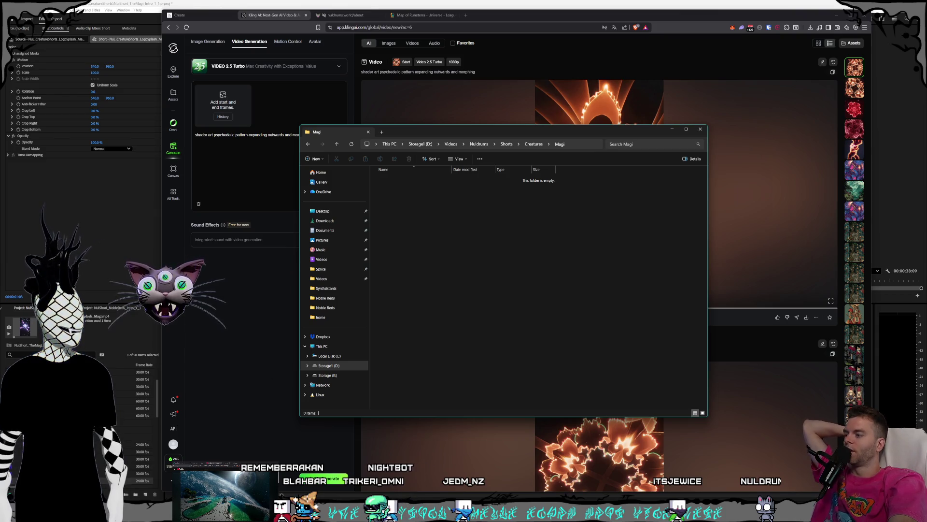
key(alt+Tab)
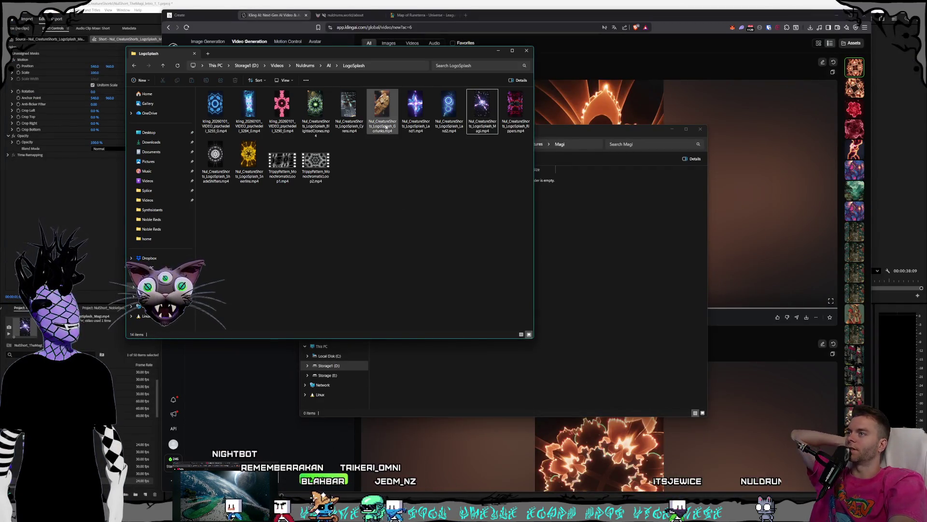
Copy the Blighted Crones splash video into the empty Blighted Crones folder.
click(307, 120)
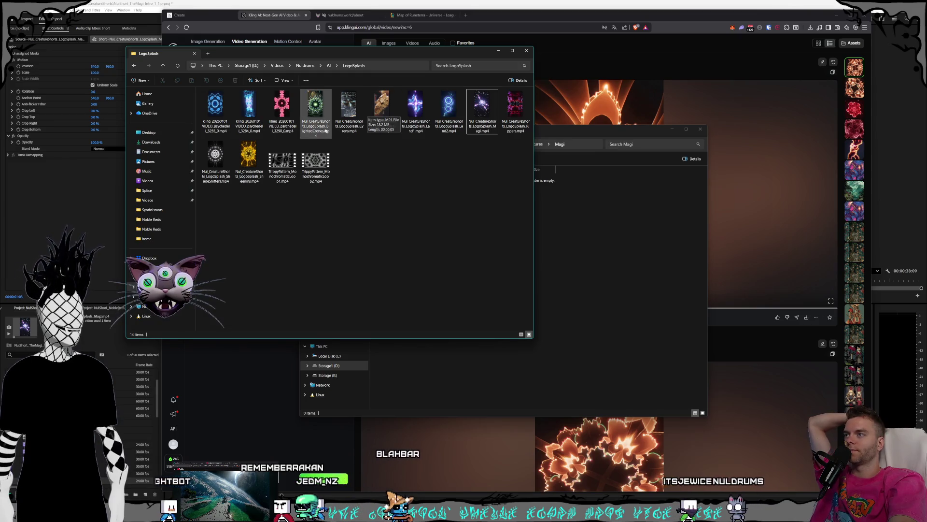
right_click(307, 121)
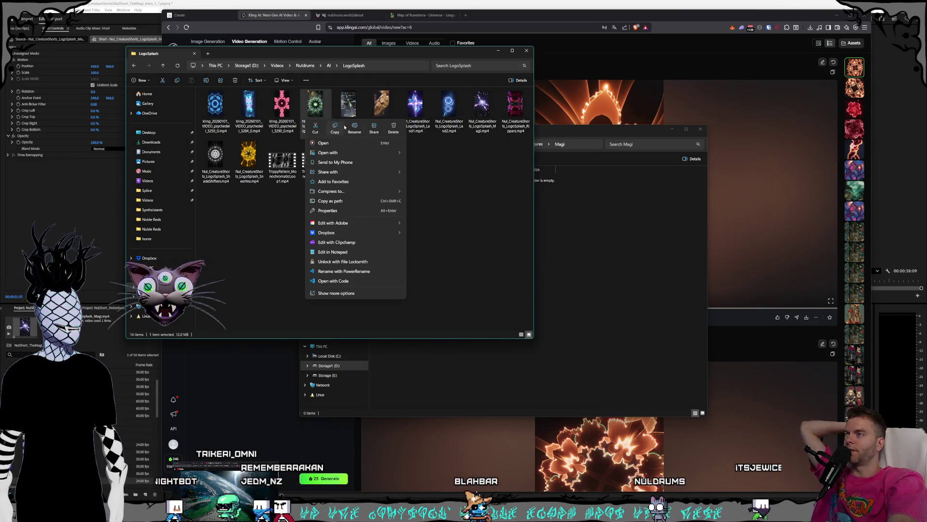
click(411, 168)
click(540, 203)
click(534, 144)
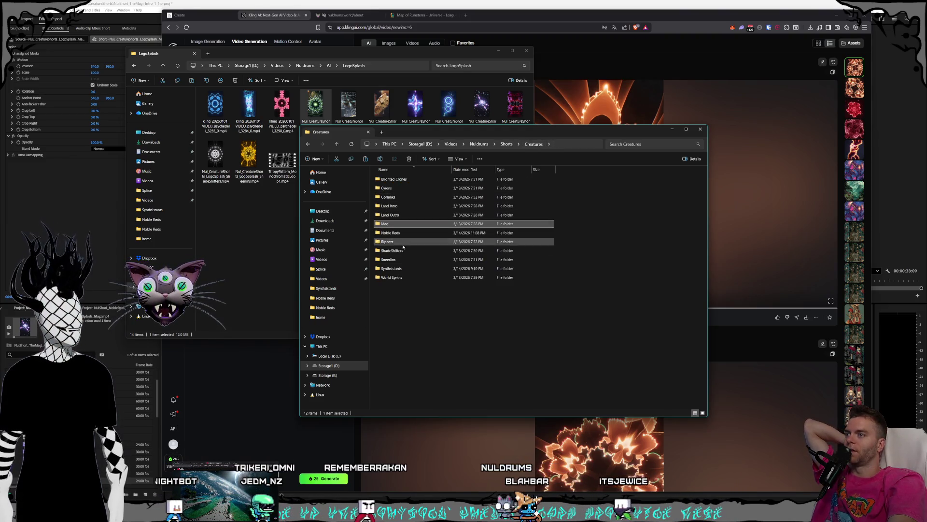
double_click(404, 180)
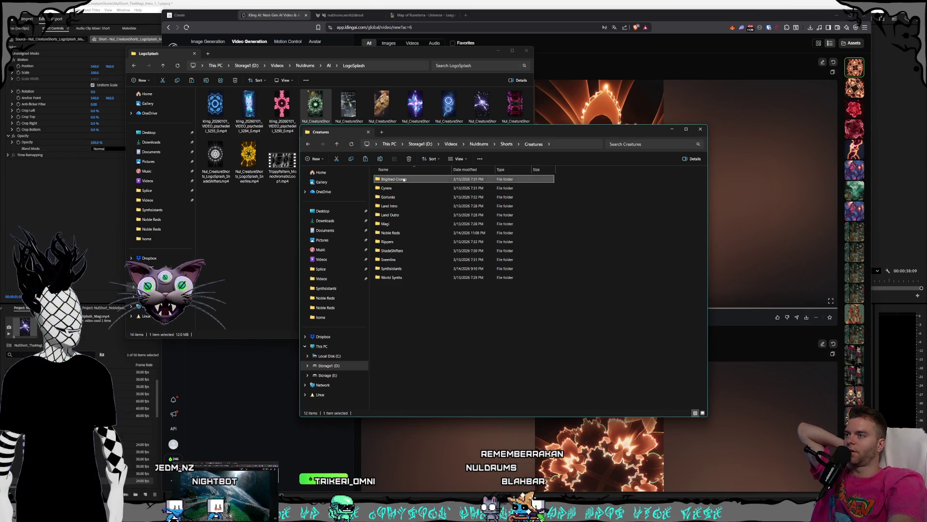
right_click(428, 240)
key(Escape)
key(ctrl+v)
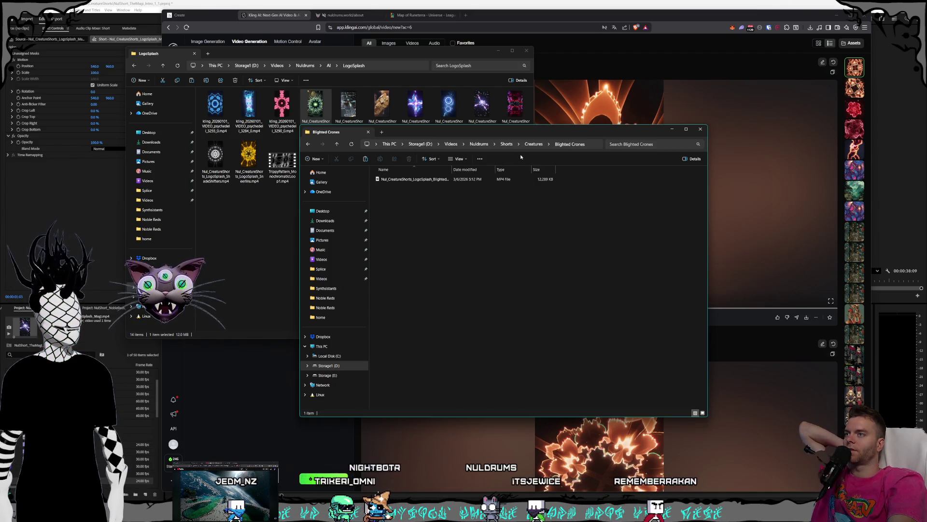
Copy the Cyrens splash video into the empty Cyrens folder.
click(534, 144)
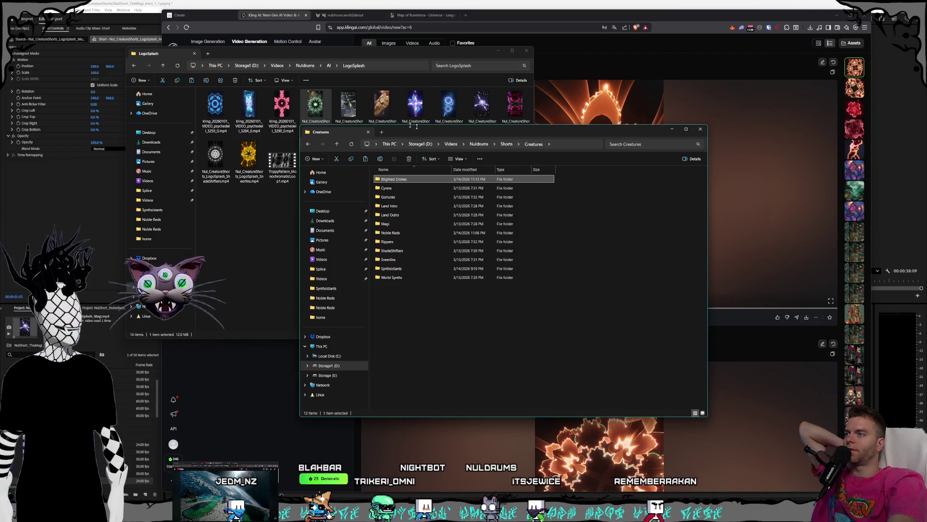
click(348, 104)
right_click(348, 104)
click(376, 106)
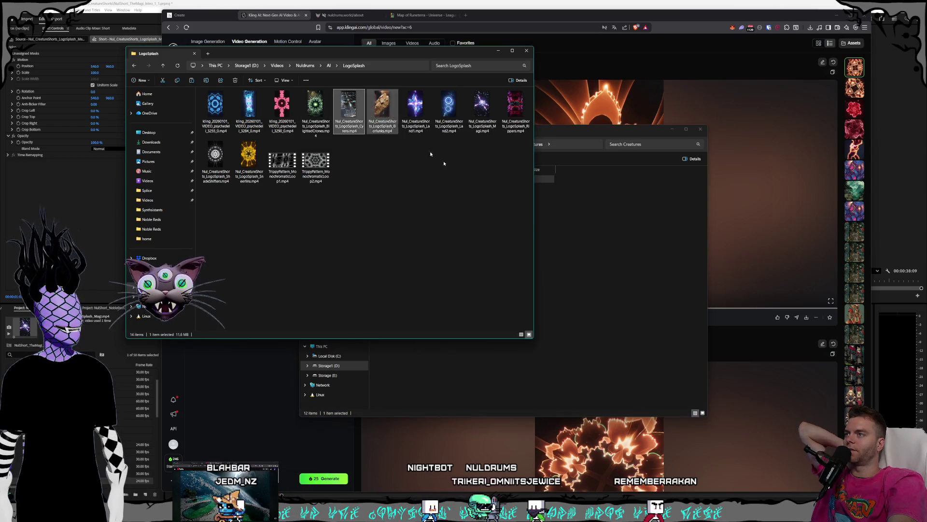
click(551, 257)
double_click(405, 190)
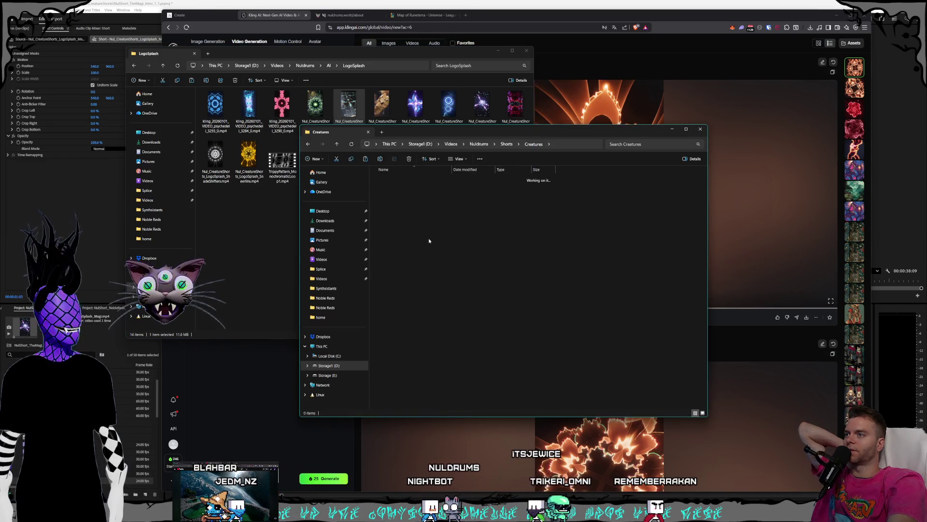
right_click(428, 229)
click(449, 279)
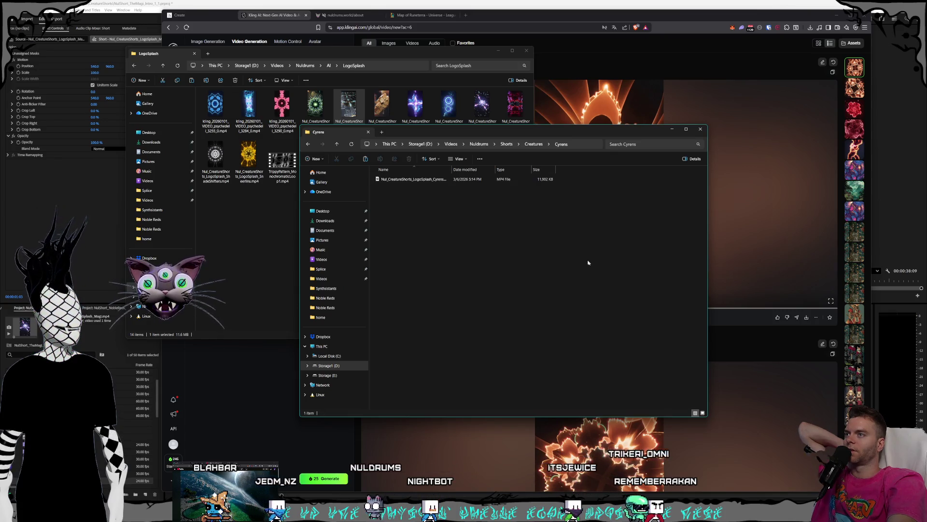
Copy the Rippers splash video into the Rippers folder, dismissing an accidental full-screen preview.
click(534, 143)
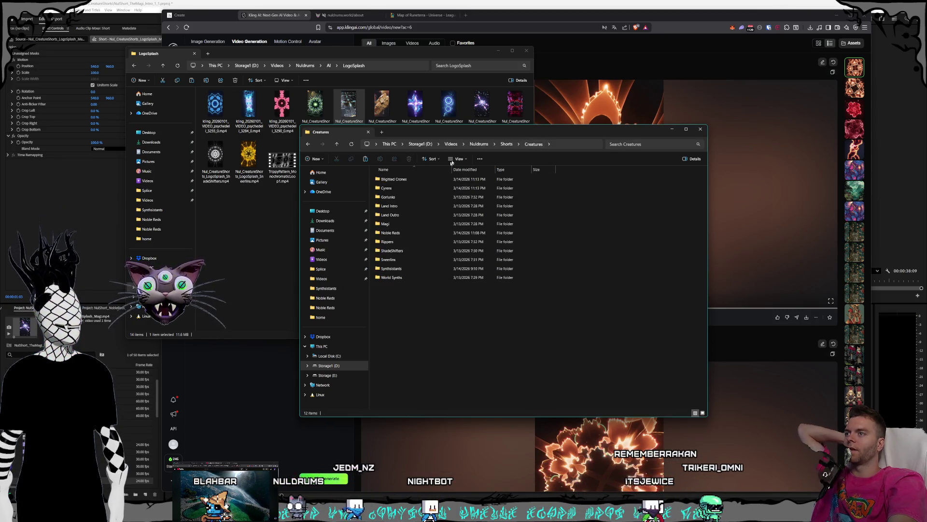
click(458, 95)
click(516, 107)
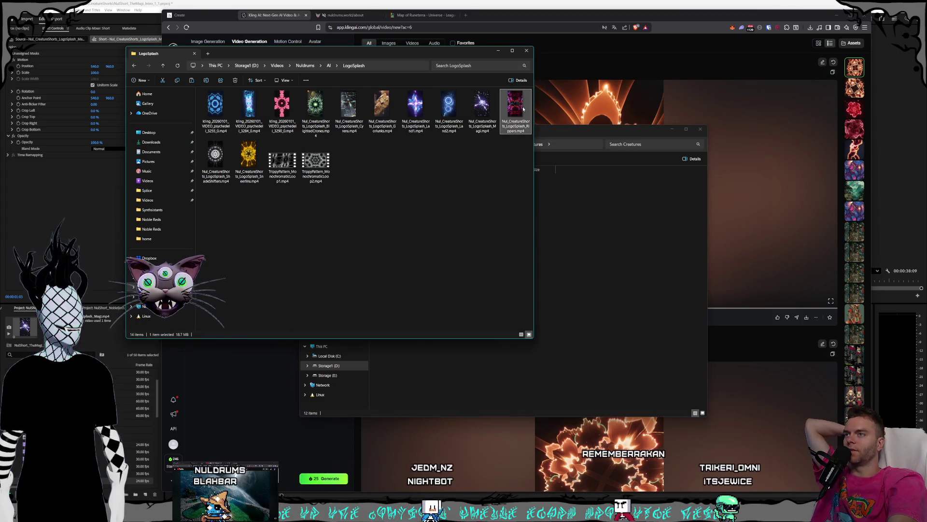
right_click(520, 108)
click(550, 290)
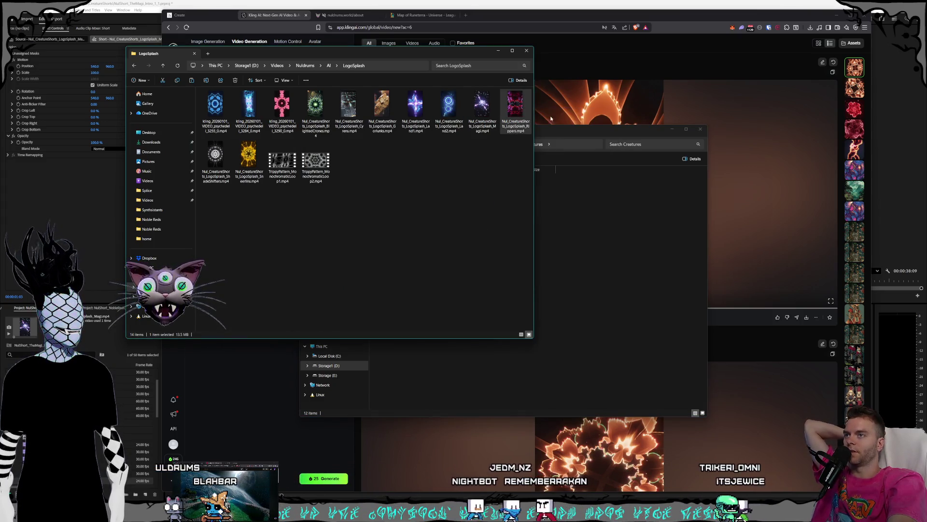
click(595, 282)
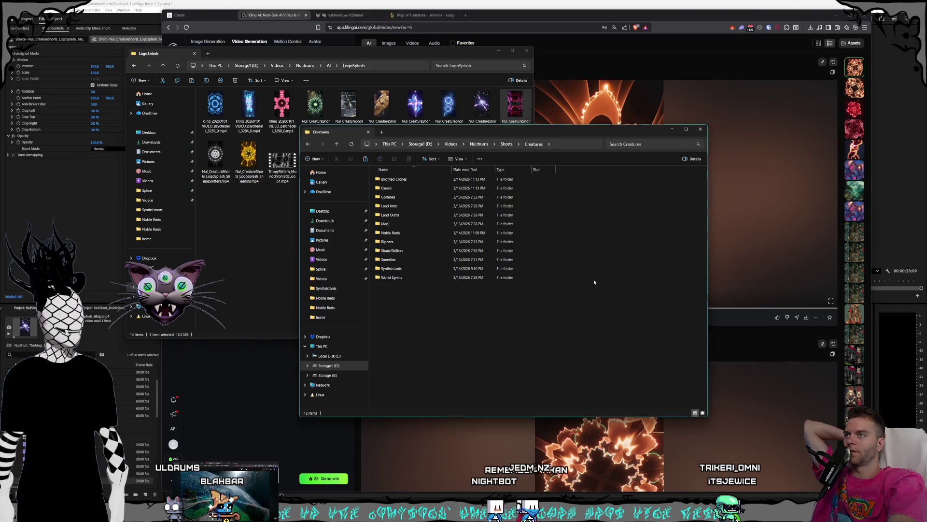
click(515, 108)
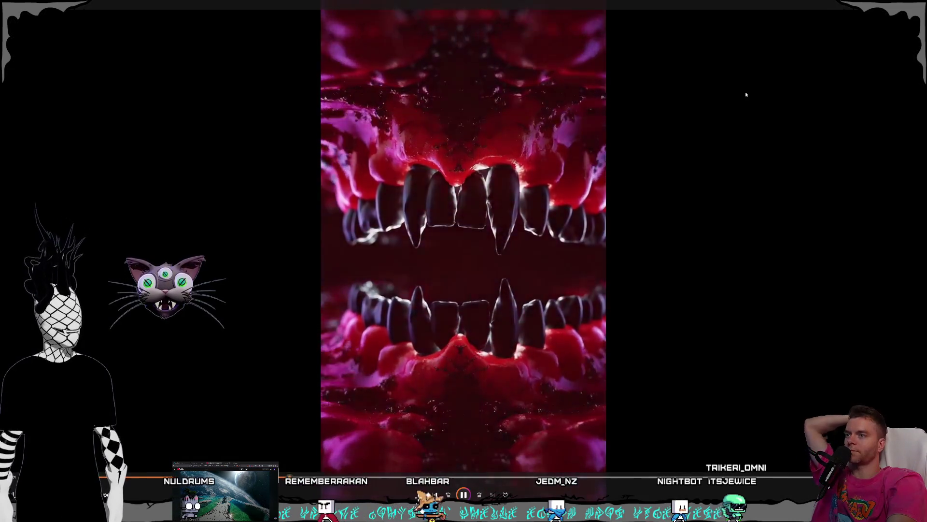
key(Escape)
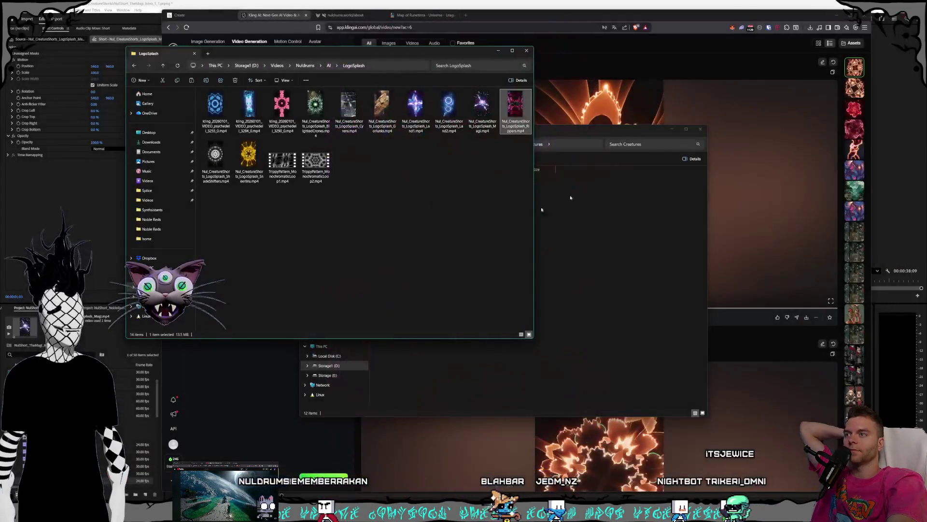
right_click(520, 111)
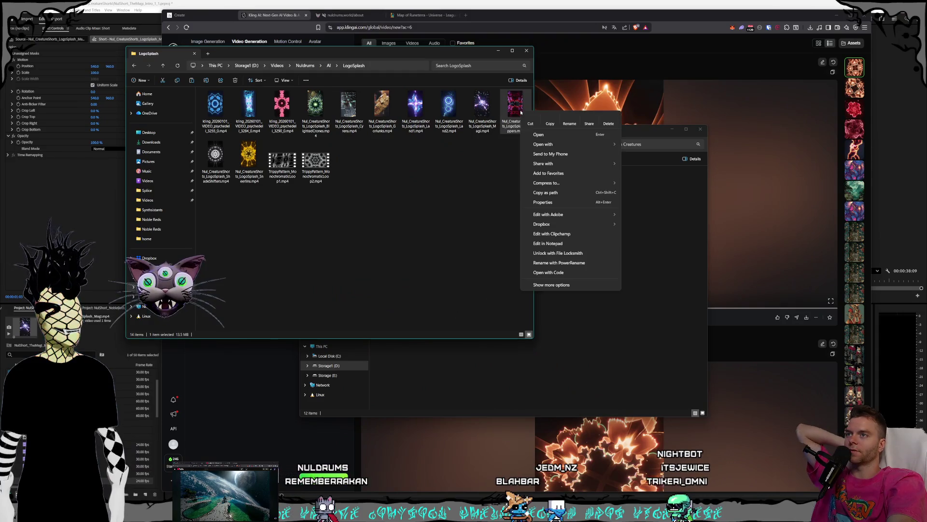
click(549, 119)
click(420, 250)
key(ctrl+v)
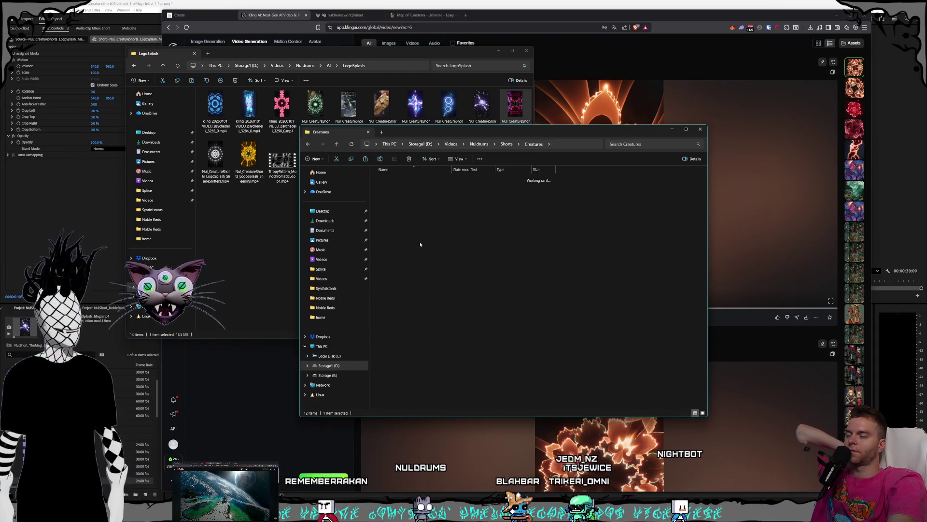
right_click(433, 230)
click(516, 271)
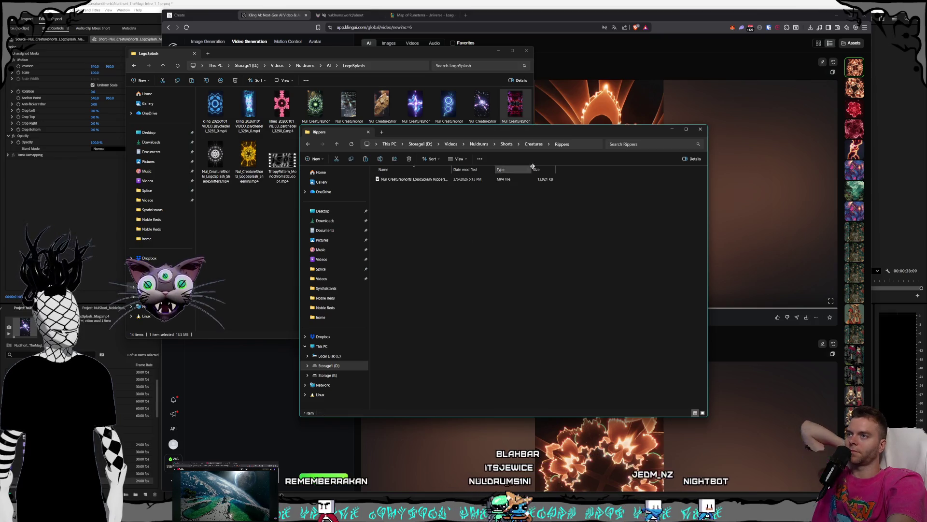
Copy the Land2 splash video into the empty Land Outro folder.
click(534, 144)
click(481, 109)
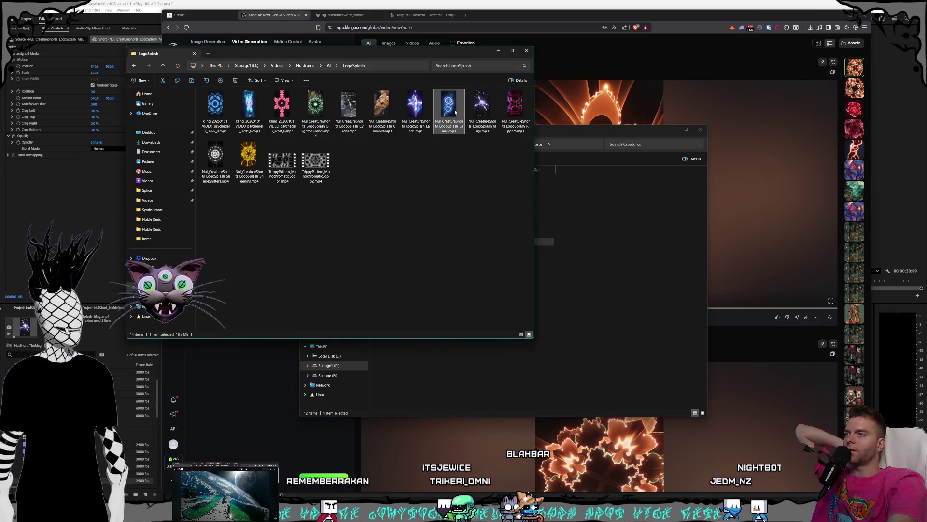
right_click(455, 112)
key(Escape)
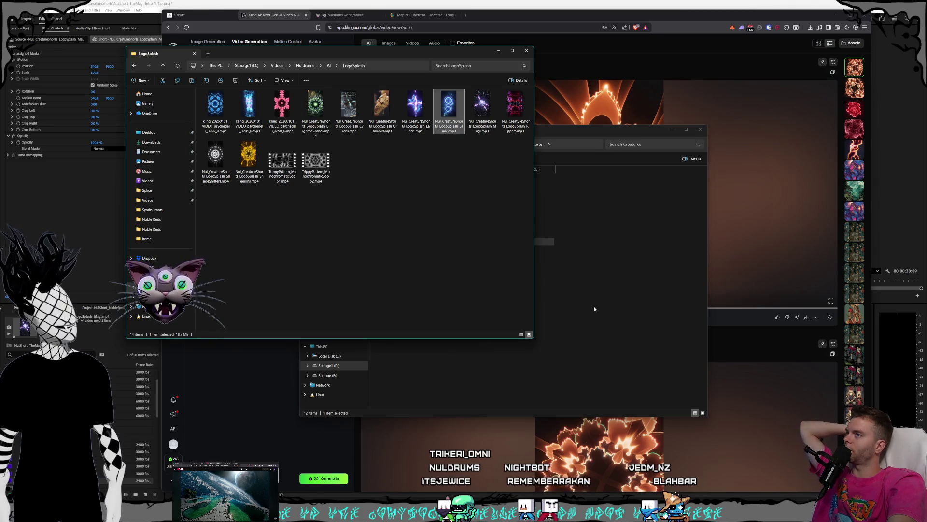
click(594, 306)
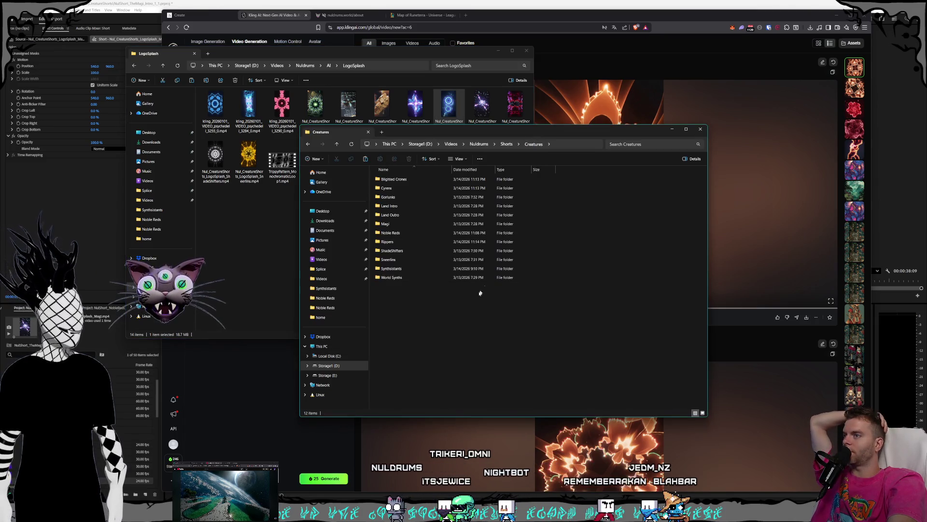
double_click(403, 215)
right_click(414, 239)
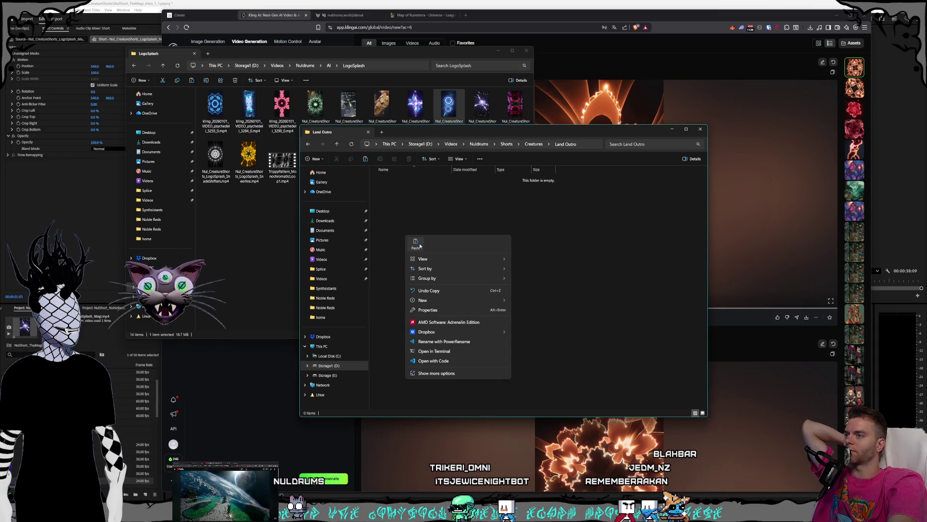
click(420, 245)
click(251, 215)
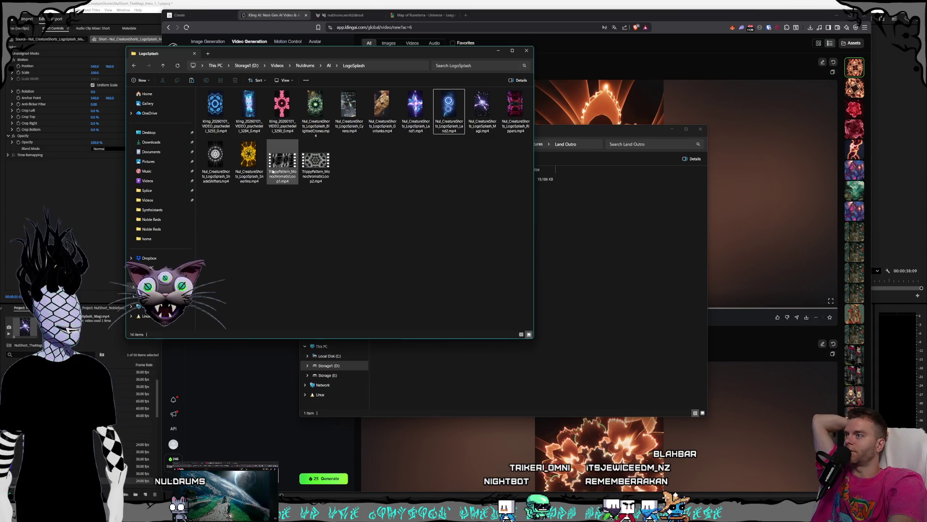
Preview the ShadeShifters splash video, then copy it into the World Synths folder.
double_click(222, 167)
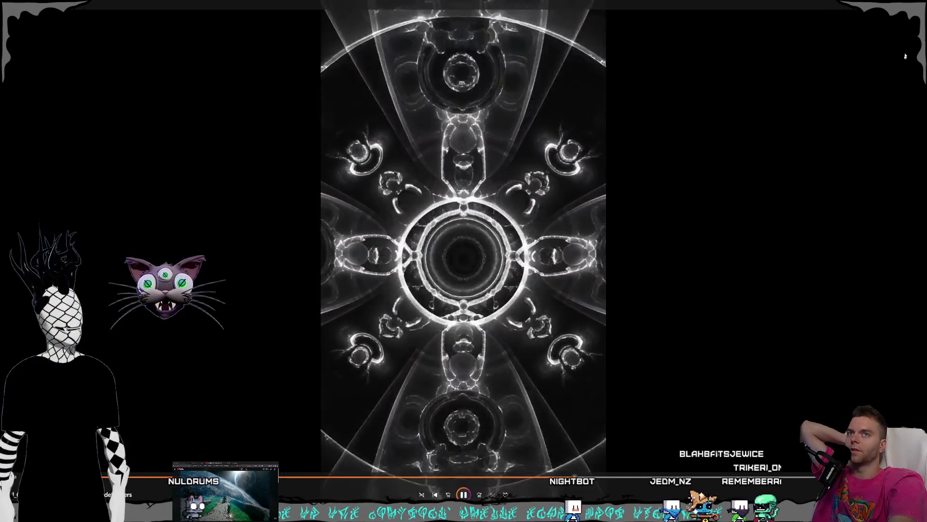
key(Escape)
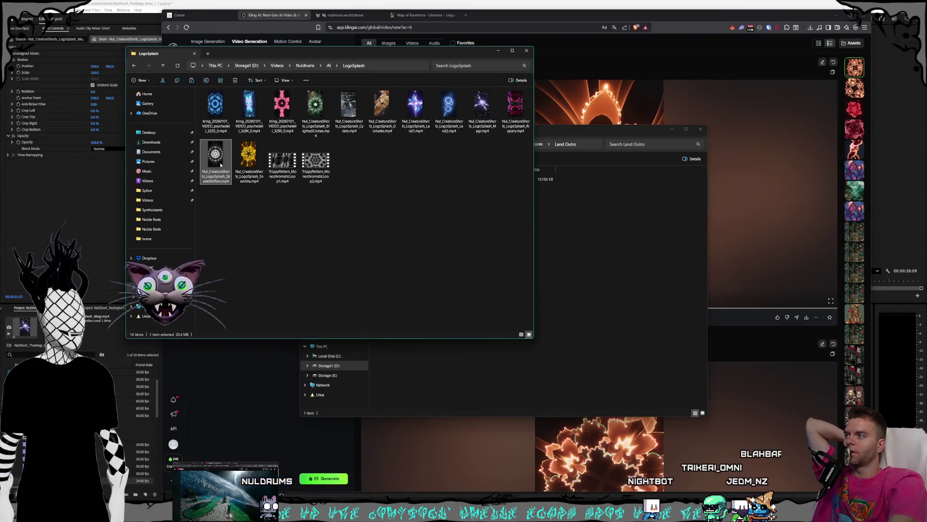
right_click(226, 166)
click(250, 174)
click(490, 215)
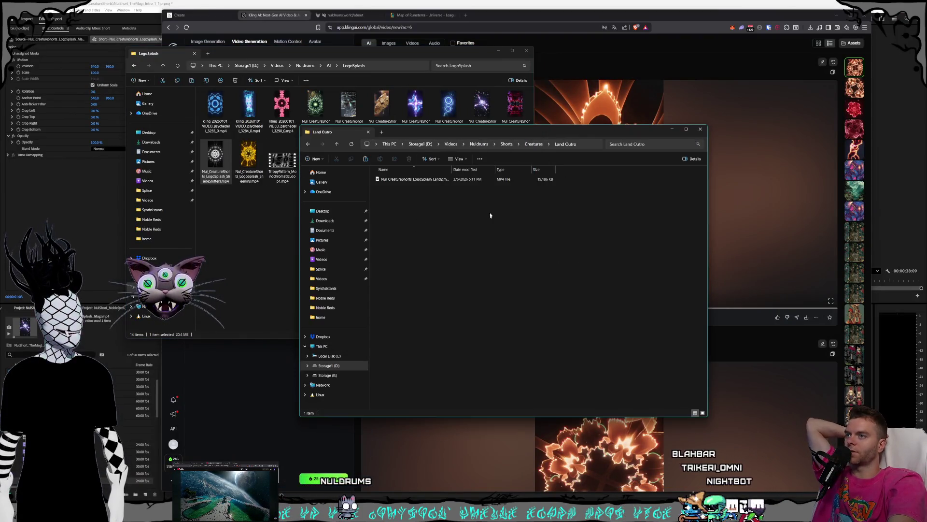
key(alt+Left)
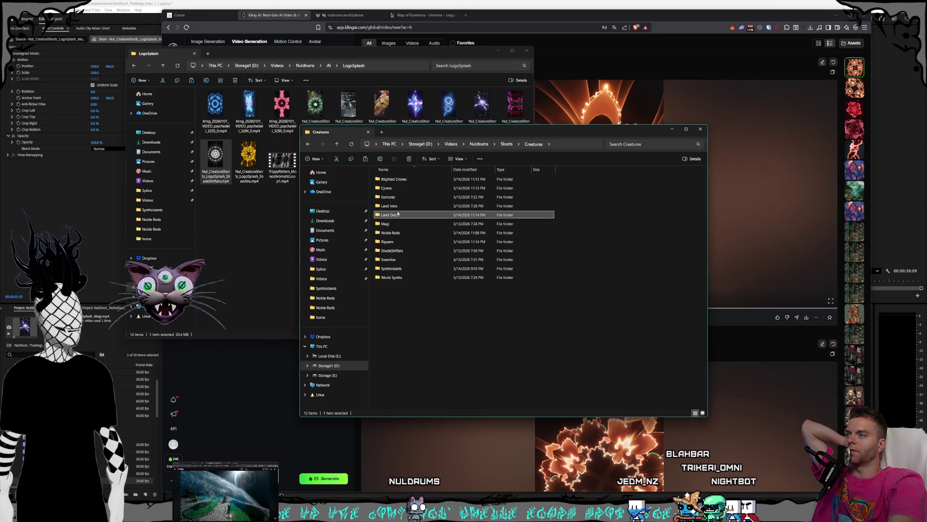
double_click(395, 279)
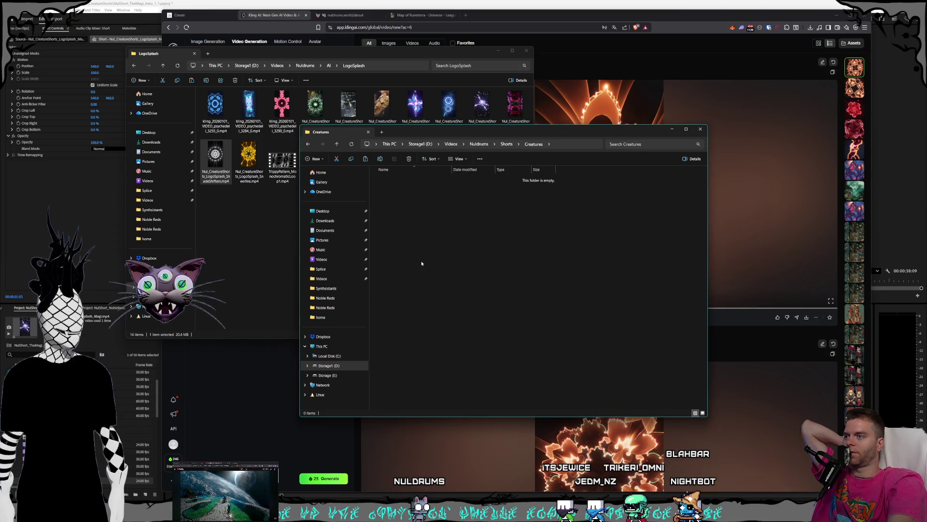
right_click(422, 258)
click(474, 282)
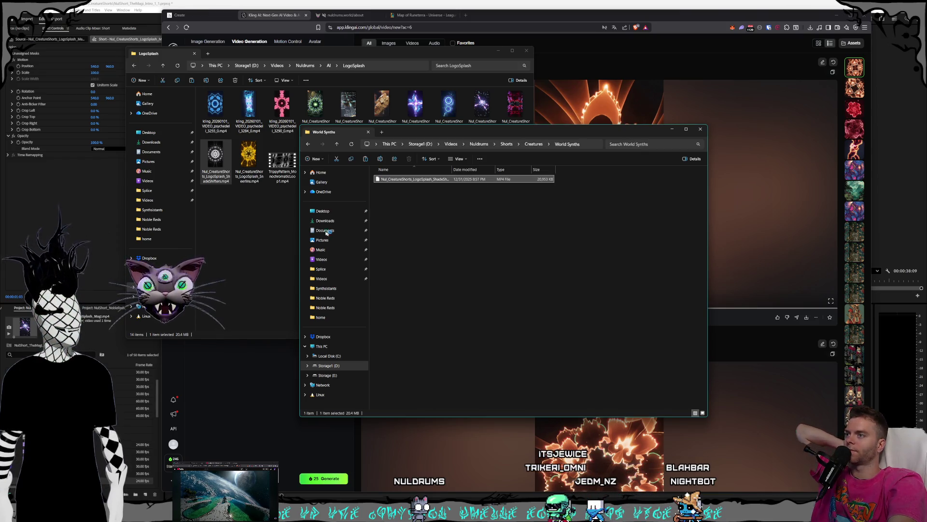
Copy the Sneerlins splash video into the empty Sneerlins folder.
click(531, 144)
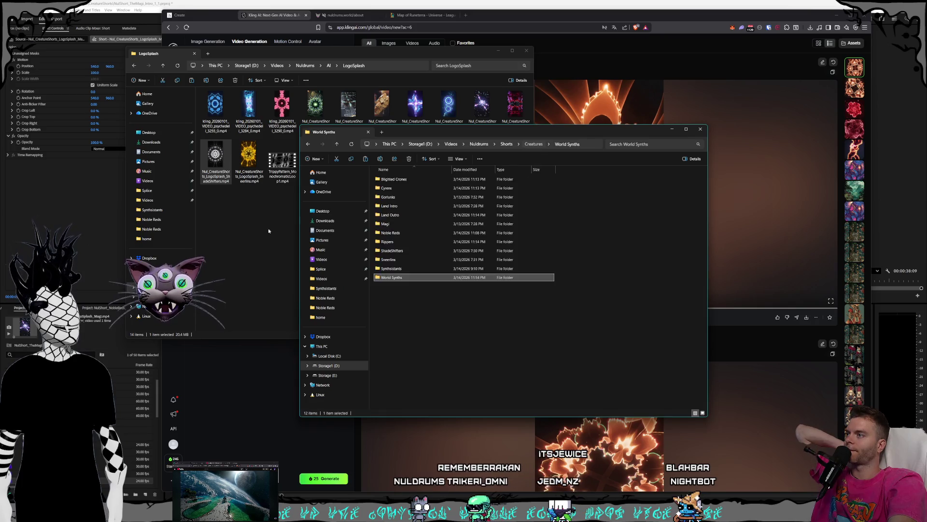
click(253, 159)
right_click(257, 161)
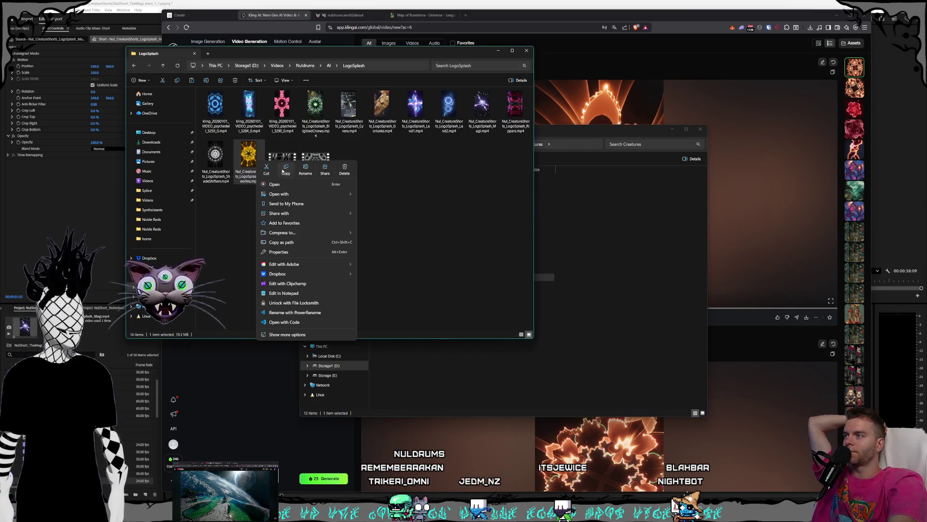
click(286, 168)
click(420, 305)
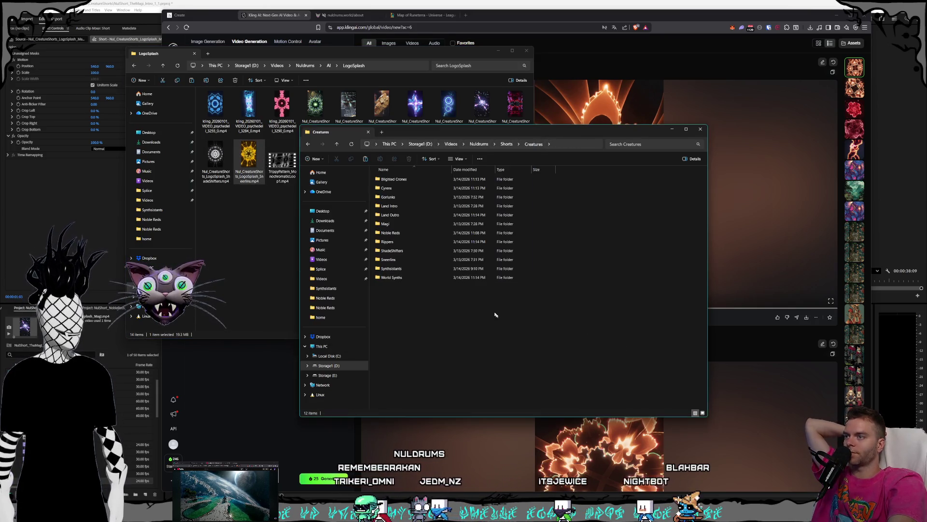
double_click(406, 262)
right_click(414, 251)
click(460, 275)
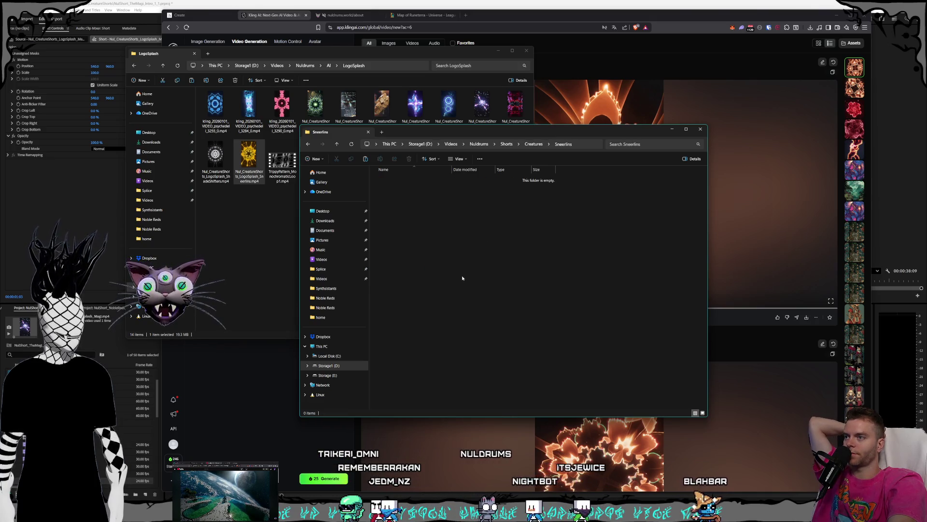
click(267, 227)
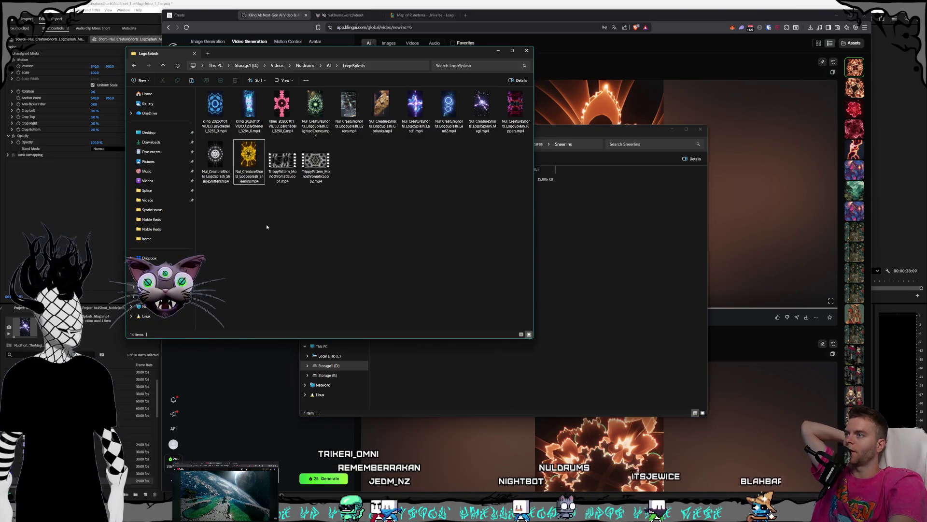
Copy the Gorlunks splash video toward the Gorlunks folder, then return to the LogoSplash window.
click(601, 254)
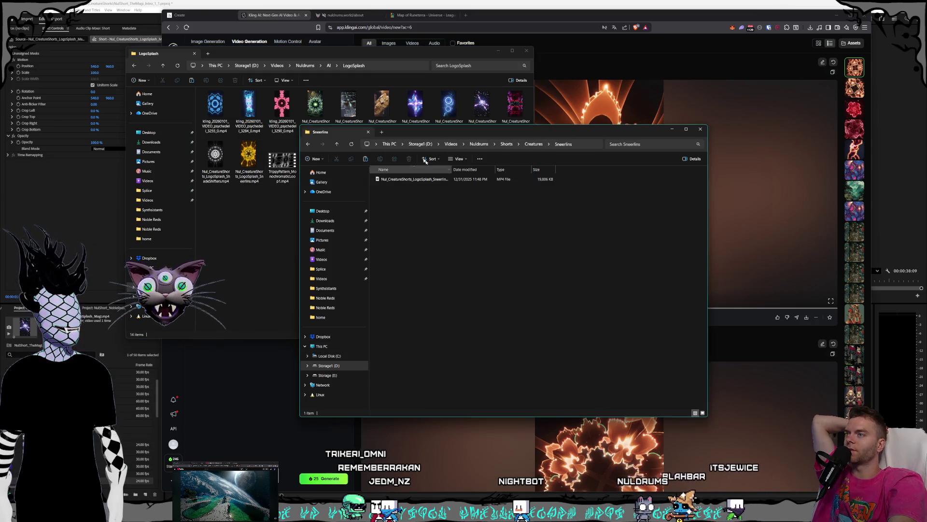
click(382, 108)
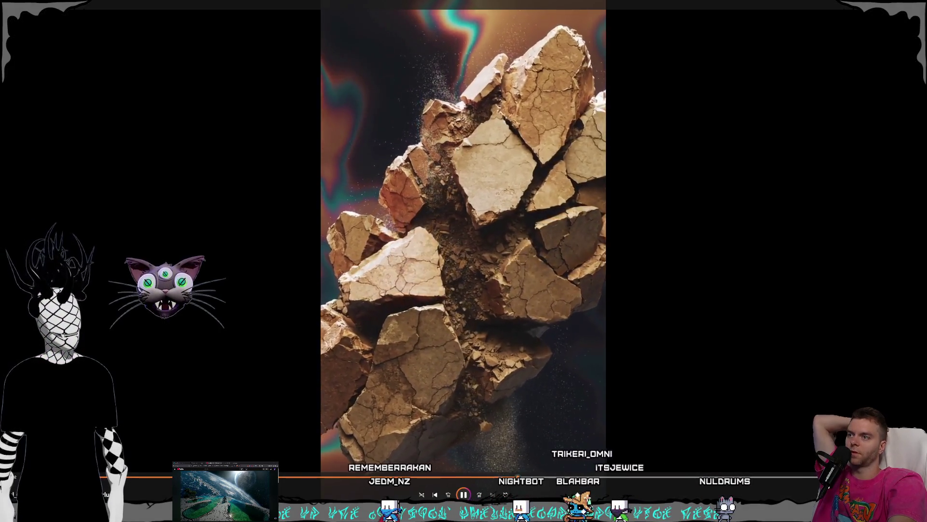
key(alt+F4)
right_click(389, 125)
click(414, 128)
click(575, 278)
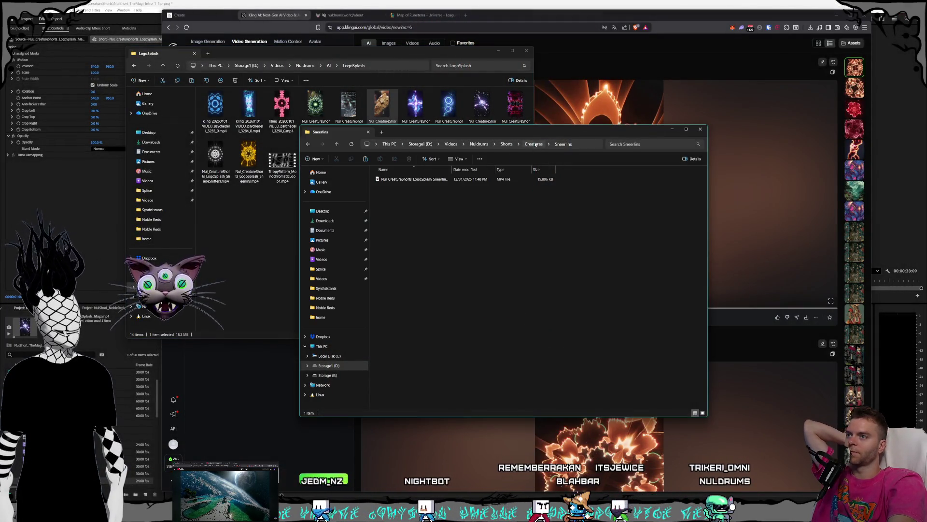
key(BackSpace)
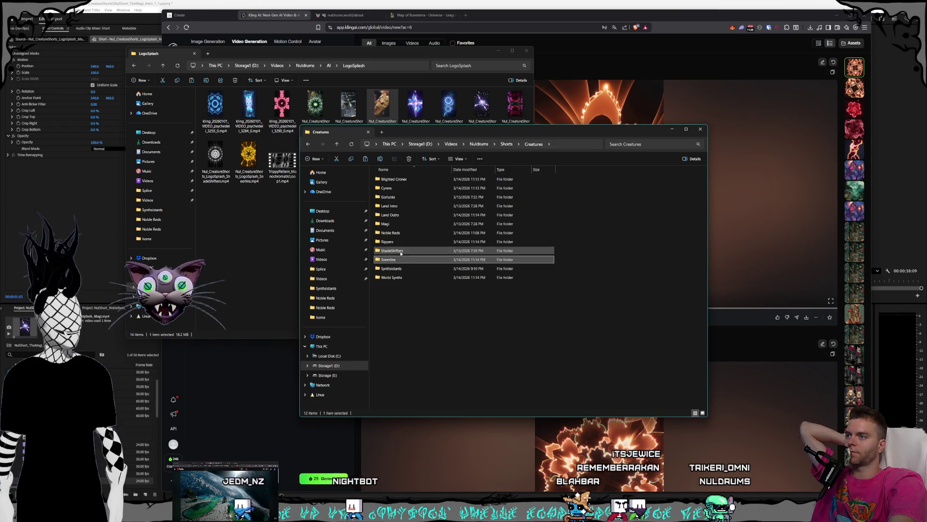
click(397, 197)
double_click(396, 197)
right_click(414, 237)
click(536, 193)
key(alt+Left)
click(415, 293)
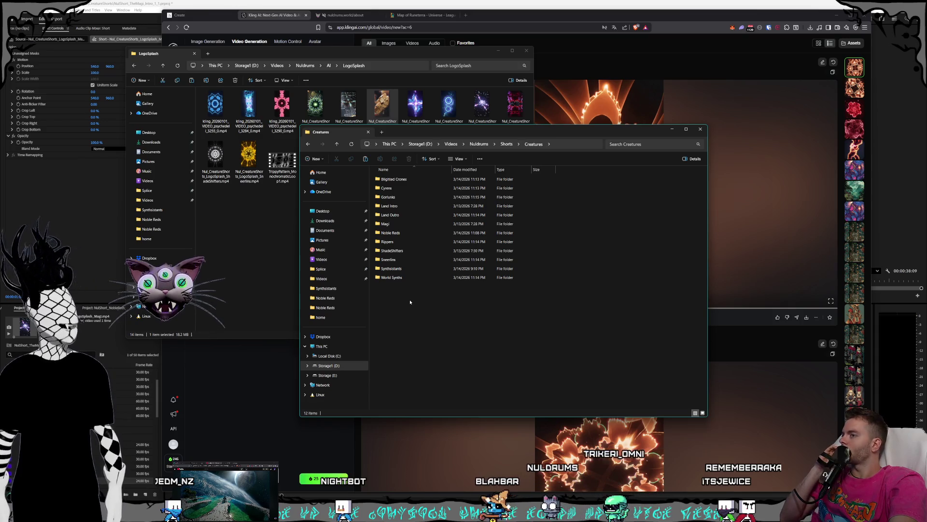
click(254, 257)
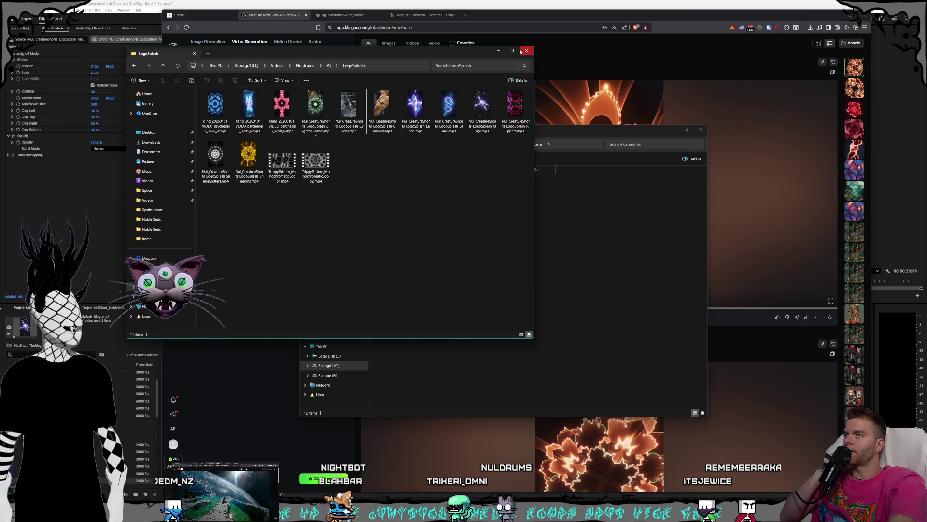
Copy the golem reference image from the Nuldrums References folder.
click(523, 50)
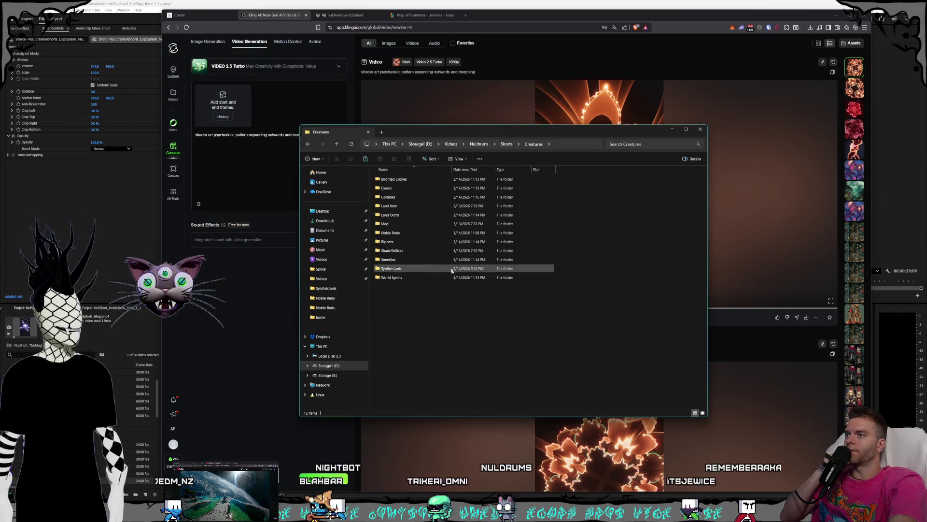
double_click(388, 223)
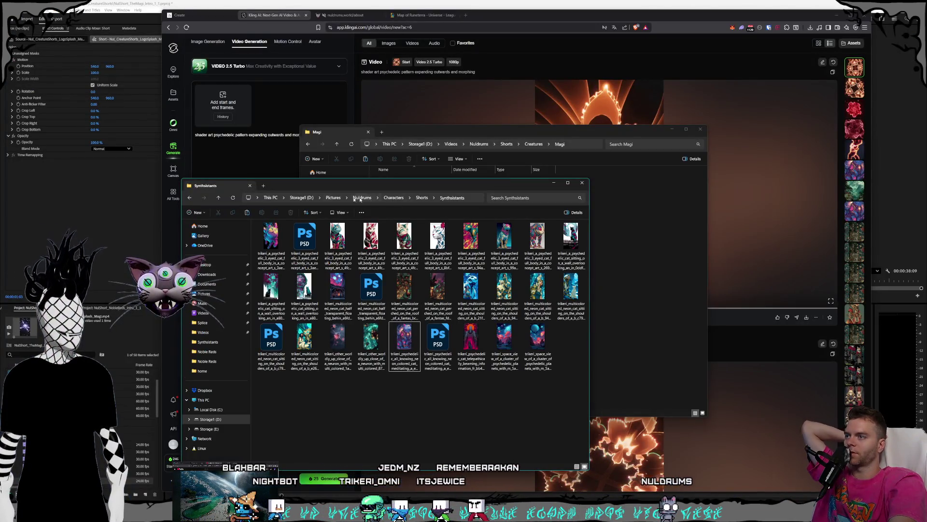
key(alt+Left)
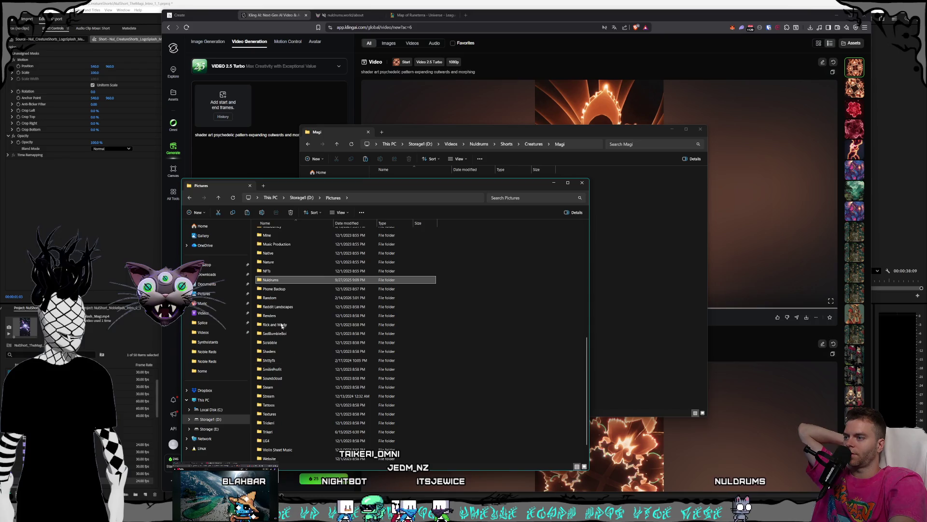
double_click(275, 280)
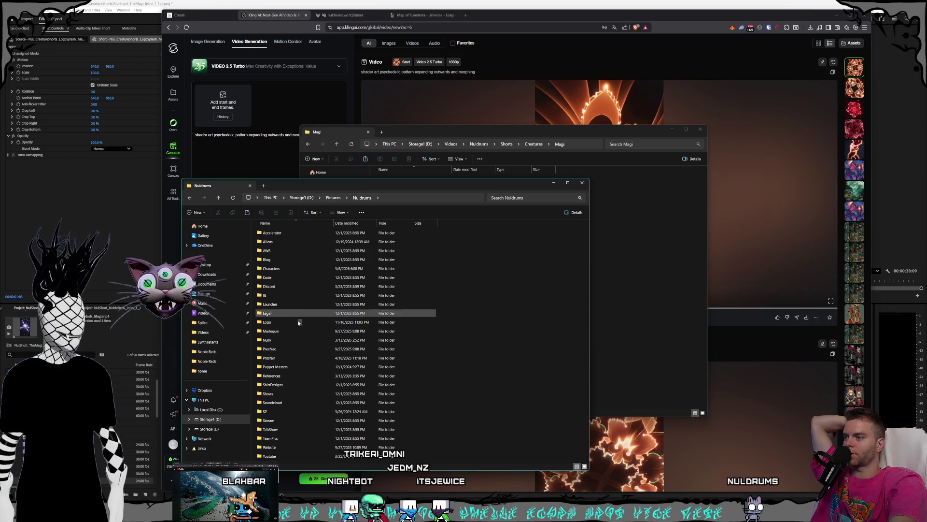
double_click(275, 376)
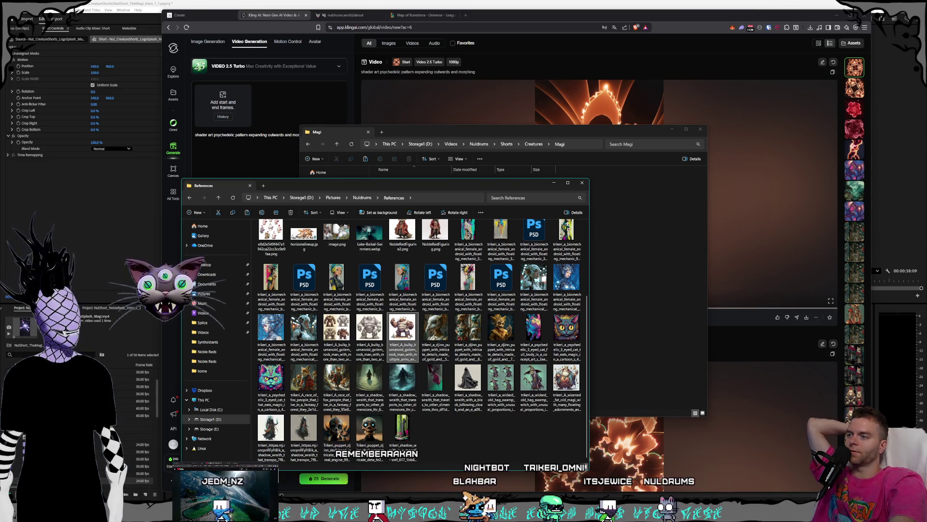
right_click(408, 332)
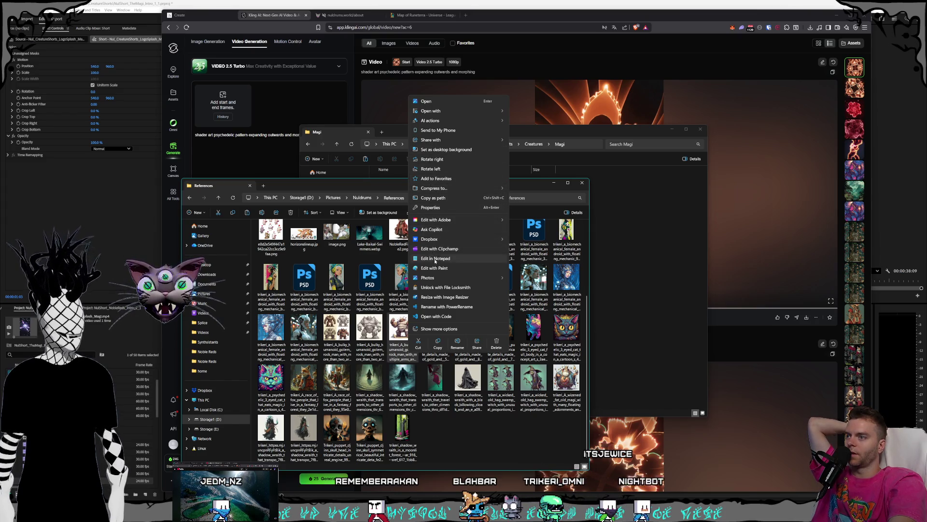
click(438, 345)
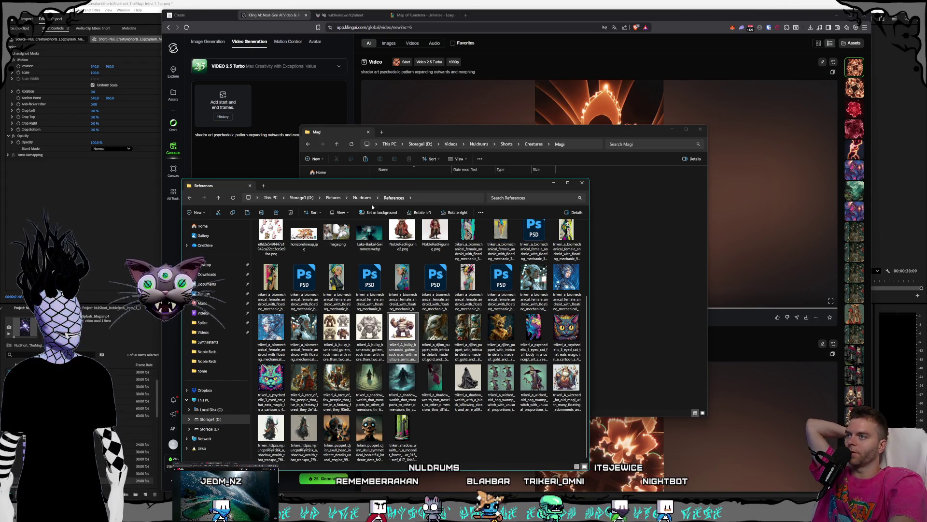
Paste the golem image into Characters > Shorts > Gorlunks.
click(361, 197)
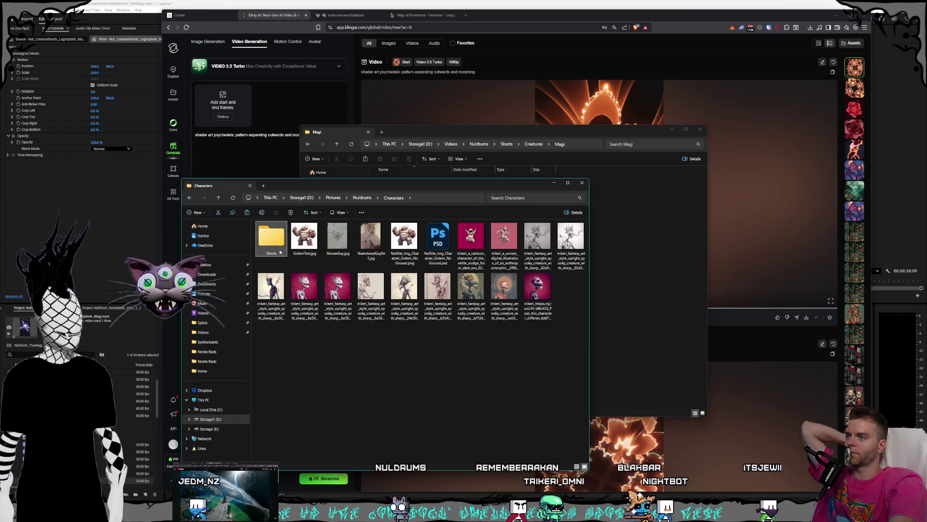
double_click(288, 258)
double_click(286, 249)
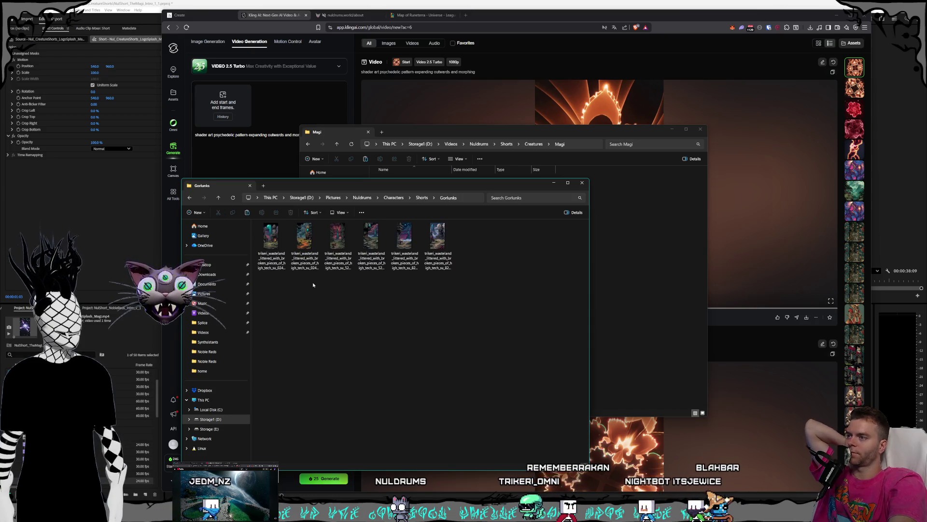
right_click(314, 286)
click(322, 292)
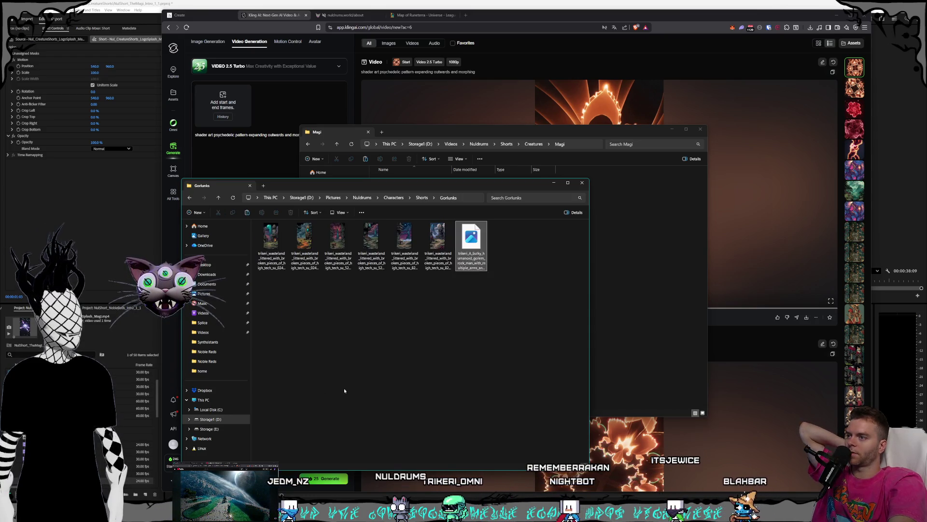
Copy the wizened wizard image from the References folder.
click(421, 197)
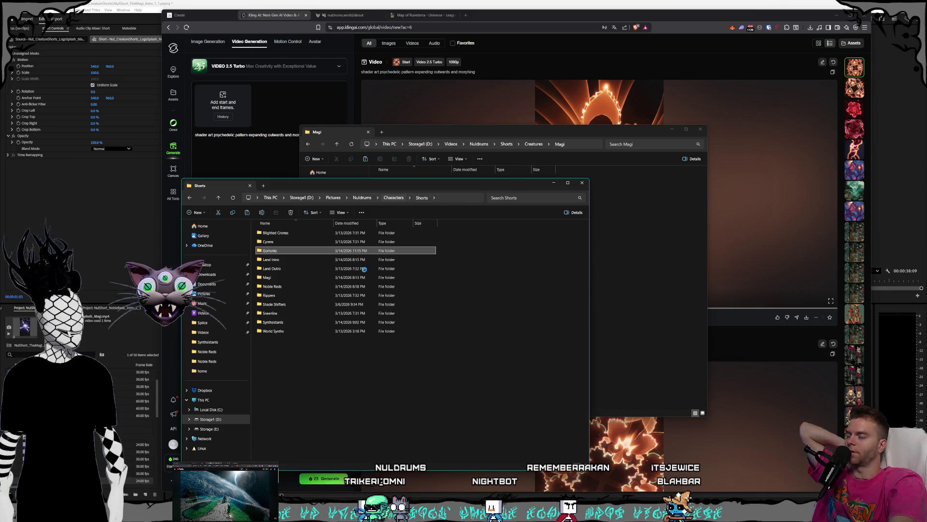
click(393, 197)
click(326, 336)
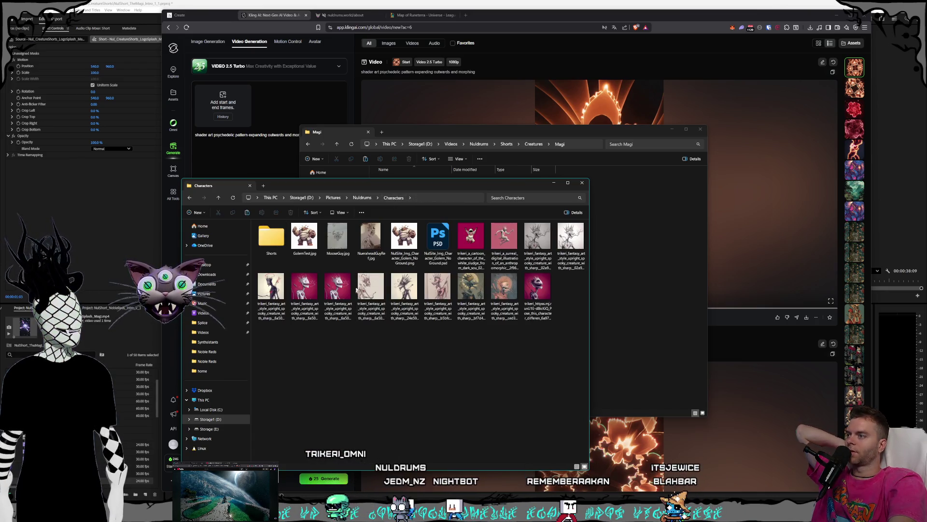
click(363, 197)
click(333, 197)
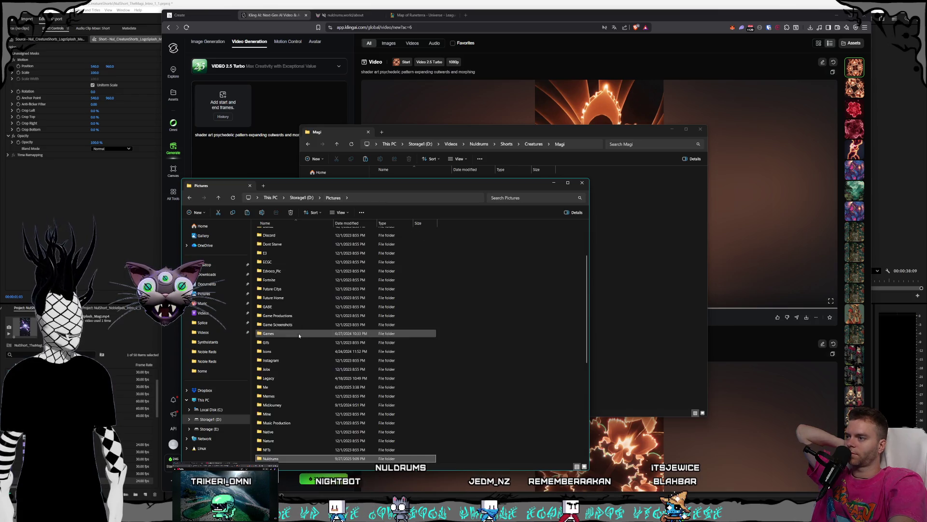
key(Return)
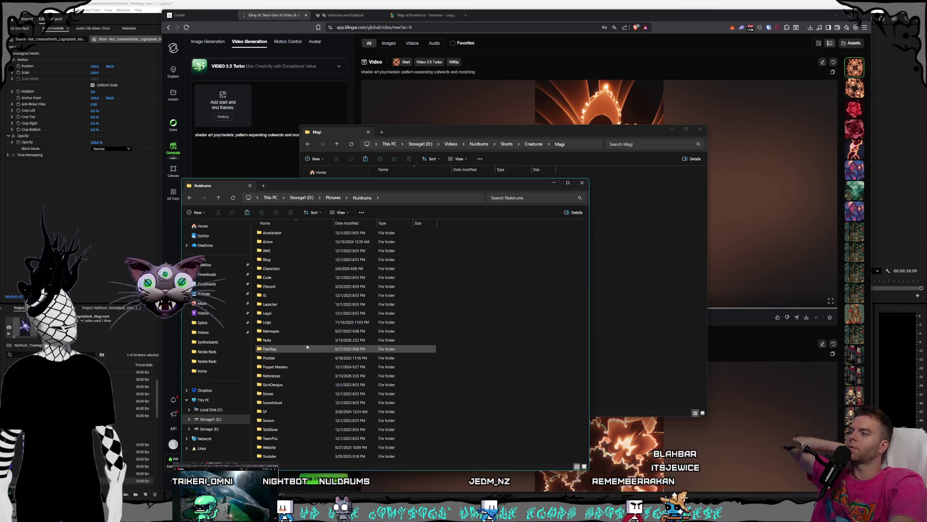
double_click(298, 347)
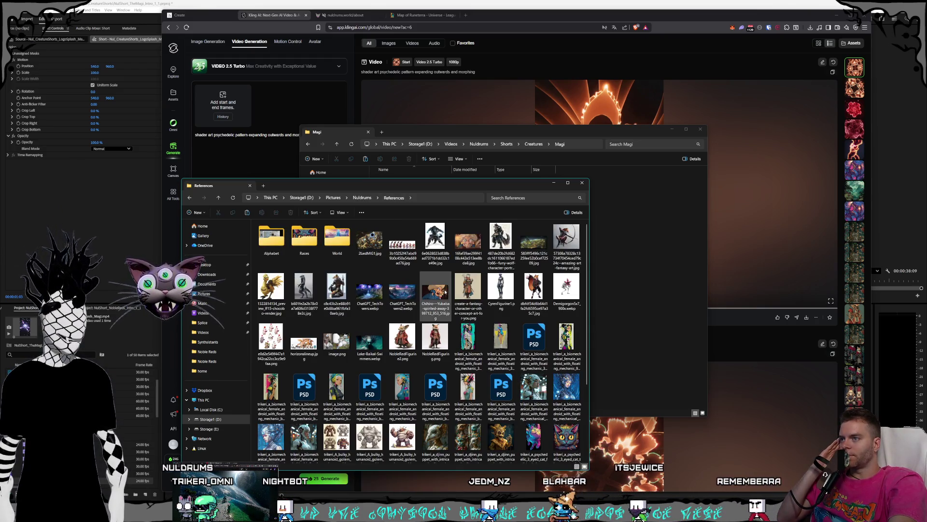
scroll(465, 294, down, 3)
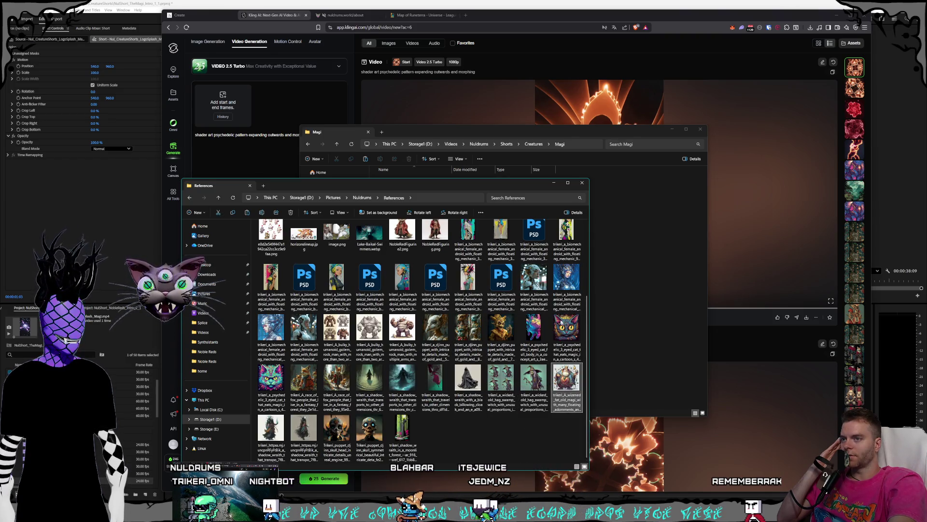
right_click(572, 384)
click(604, 392)
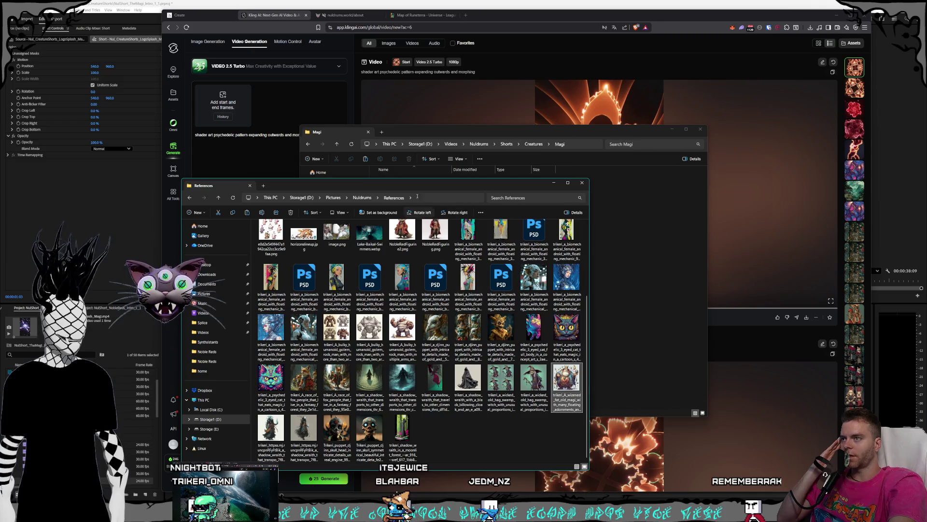
Paste the wizard image into Characters > Shorts > Magi.
click(362, 197)
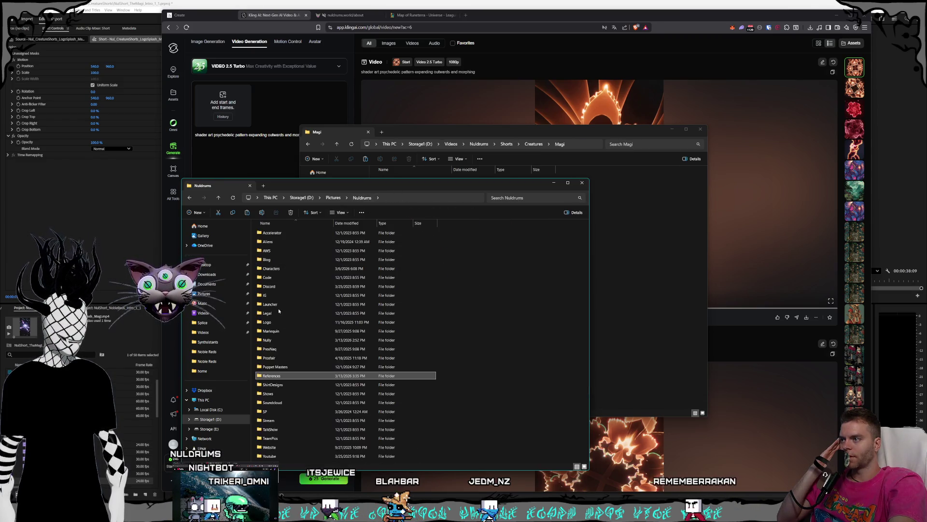
double_click(278, 269)
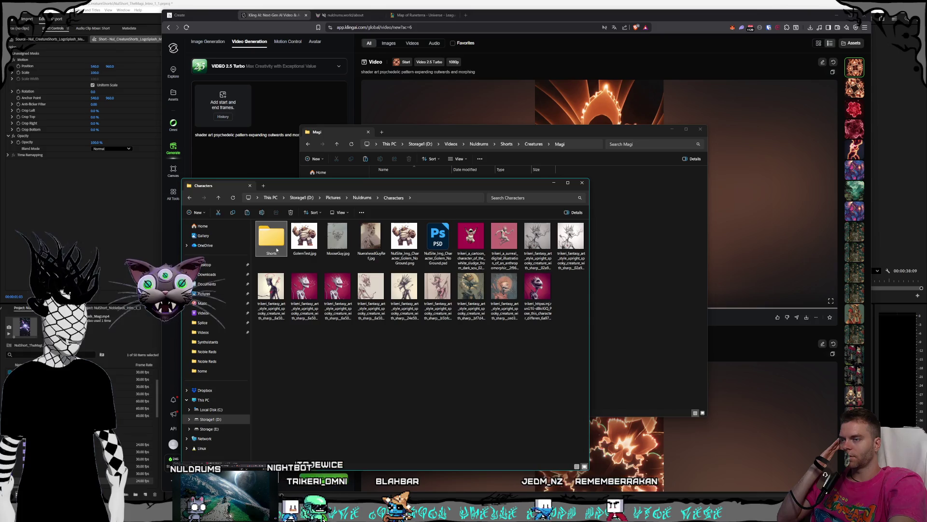
double_click(290, 247)
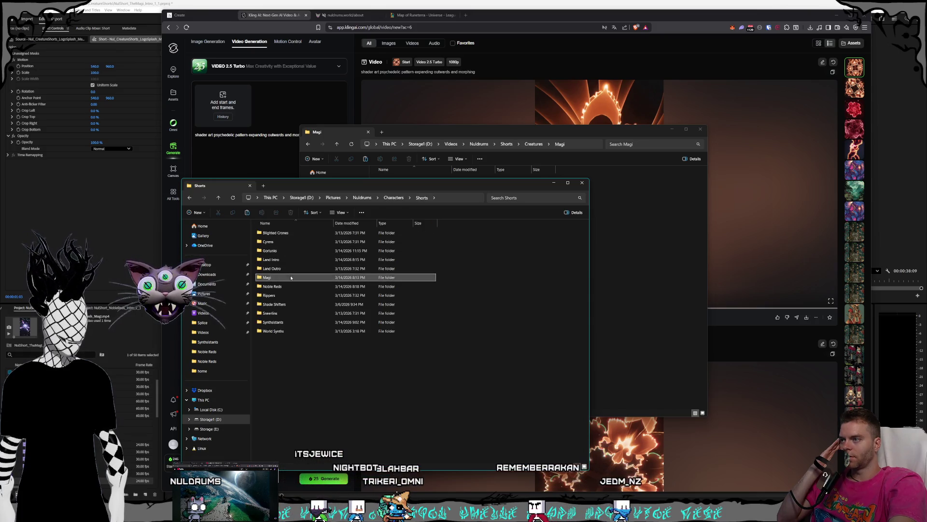
double_click(298, 292)
right_click(324, 301)
click(429, 333)
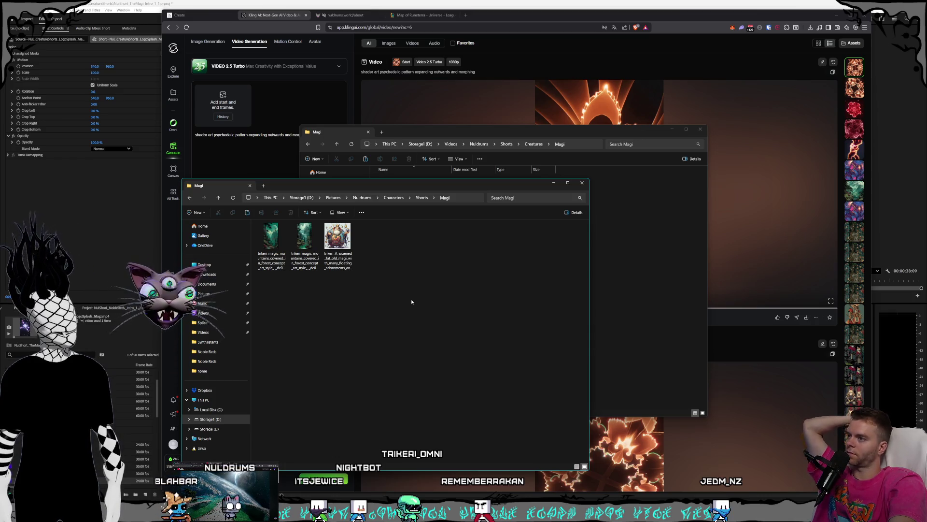
Drop the pasted wizard image into Kling AI as the video's first frame.
click(337, 242)
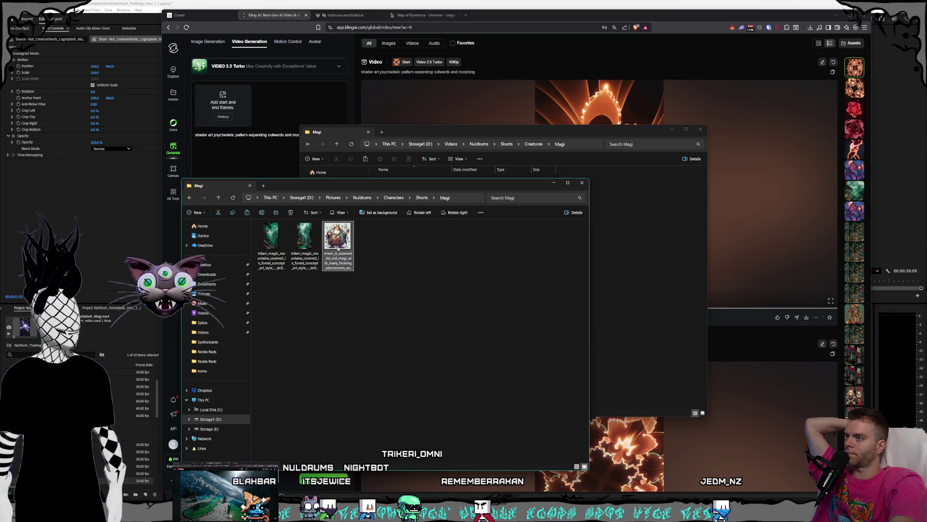
drag(337, 242, 226, 107)
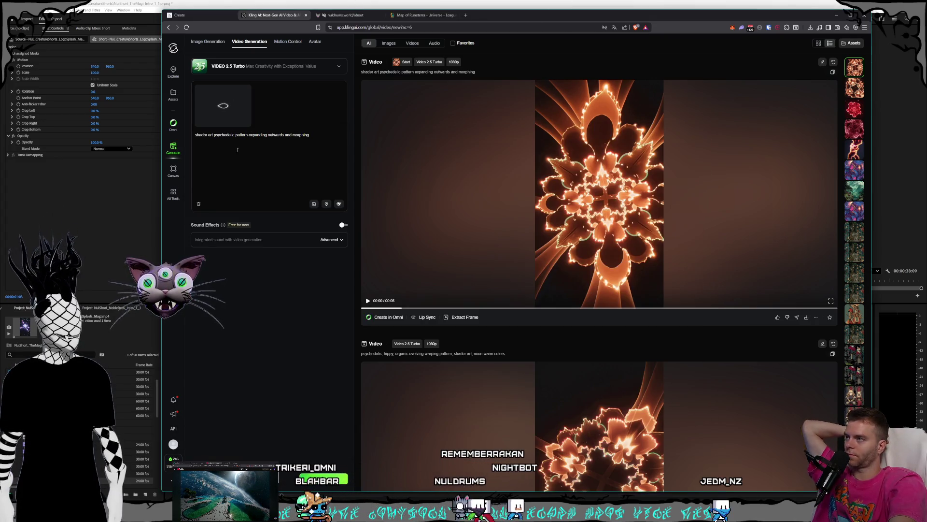
Replace the Kling prompt with the orbiting-camera wizard prompt, generate, and switch to the Midjourney tab.
key(ctrl+a)
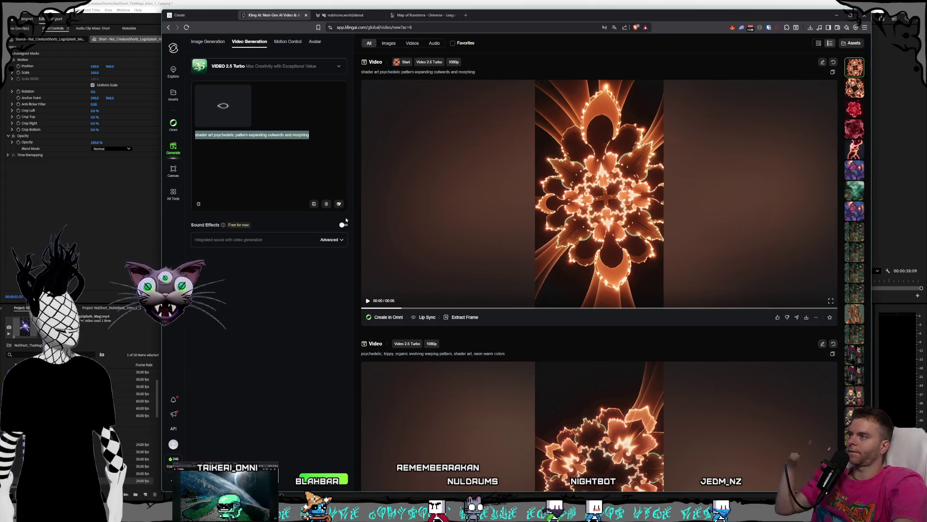
key(BackSpace)
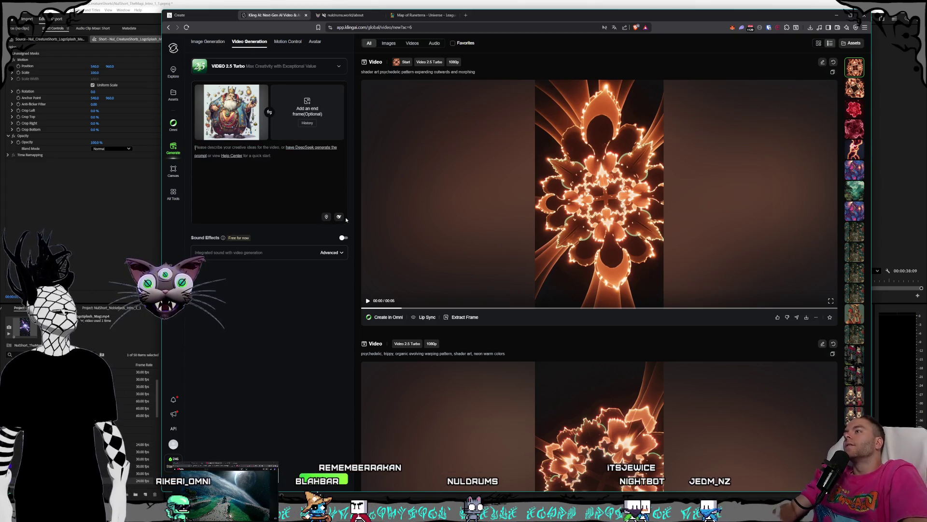
text(camera orbits around wizard with floating)
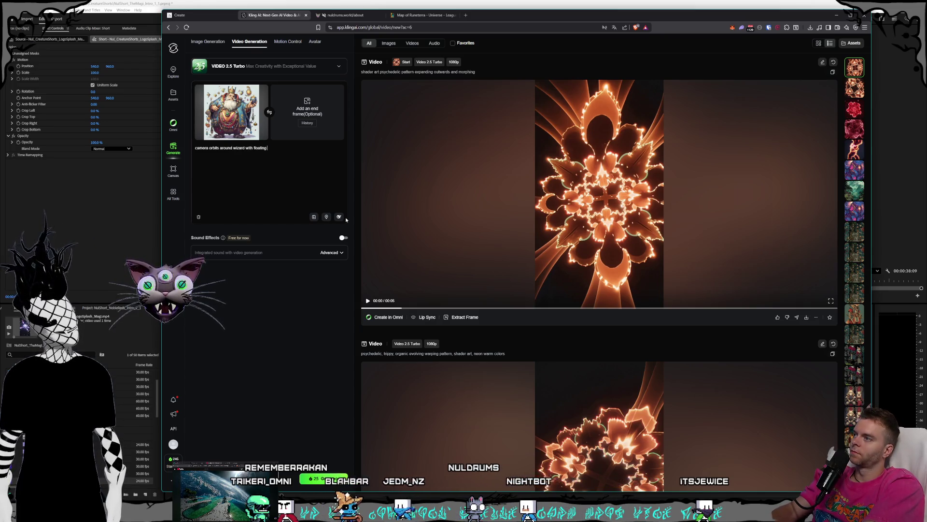
text(objects)
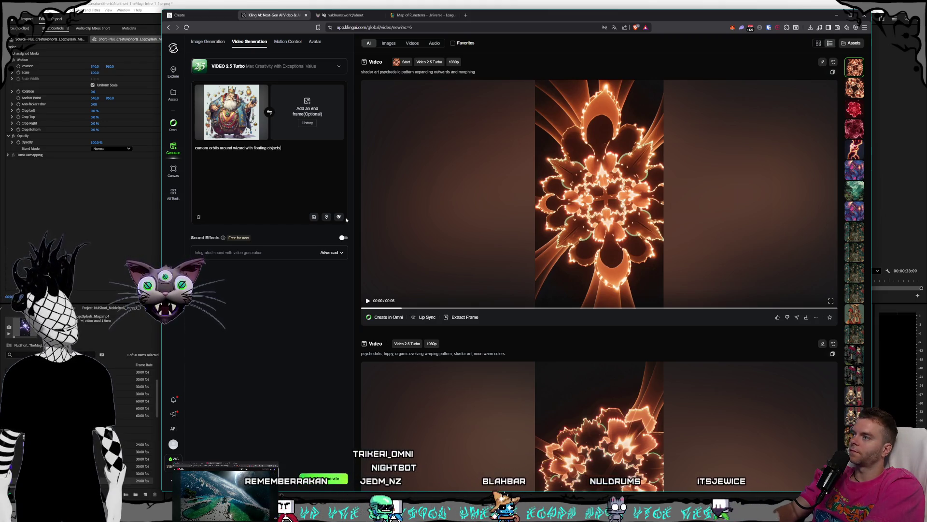
text( near him)
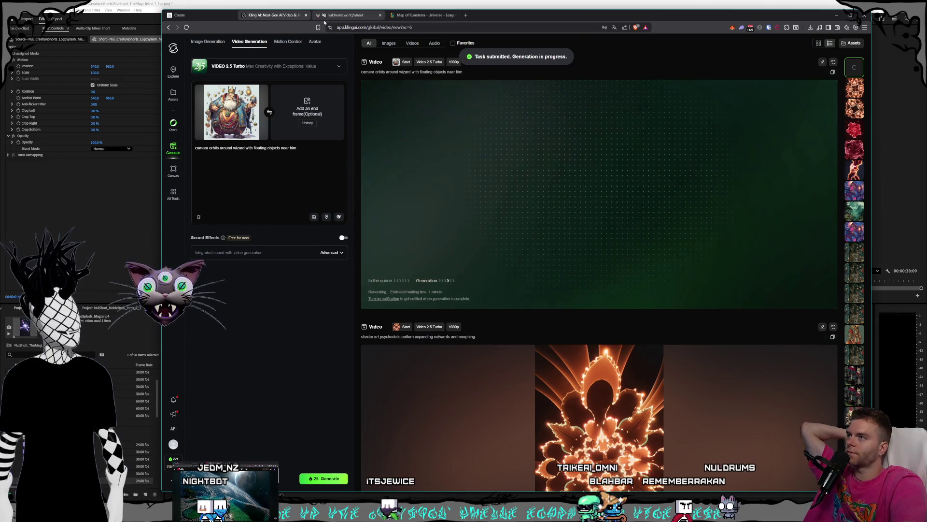
click(344, 15)
click(270, 15)
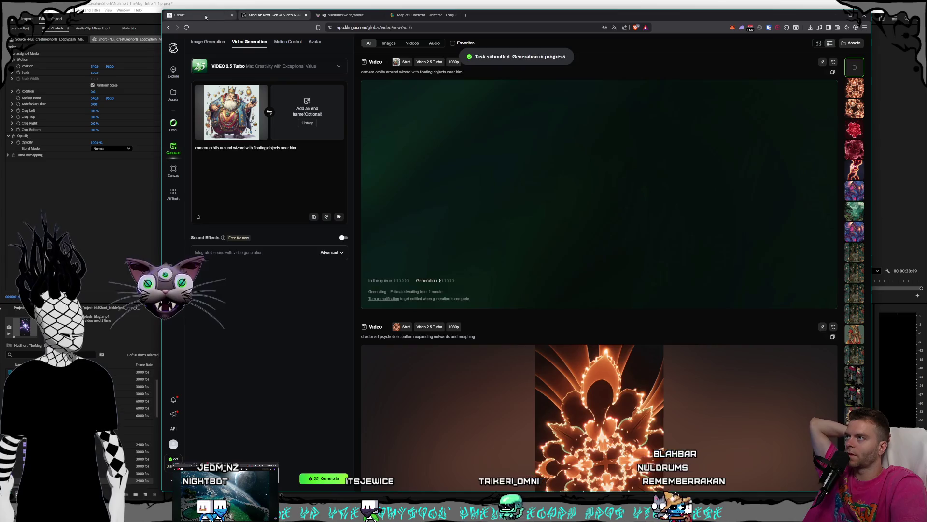
click(195, 15)
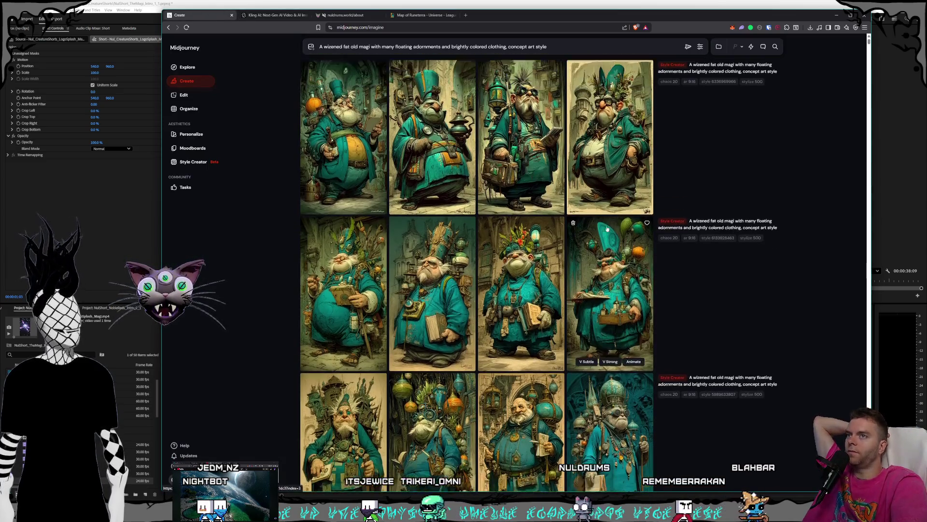
mouse_move(724, 91)
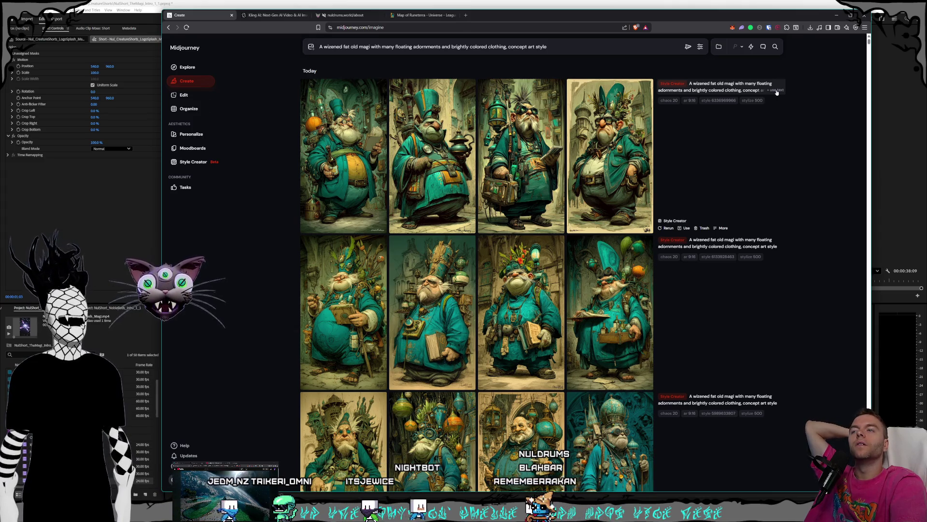
Start a Style Creator session with the wizened magical prompt, Variety lowered slightly.
click(193, 162)
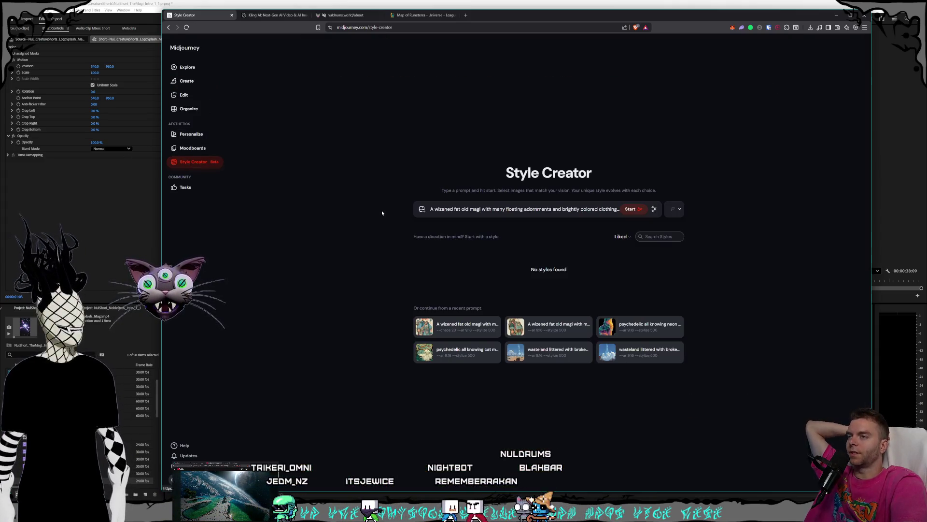
click(454, 211)
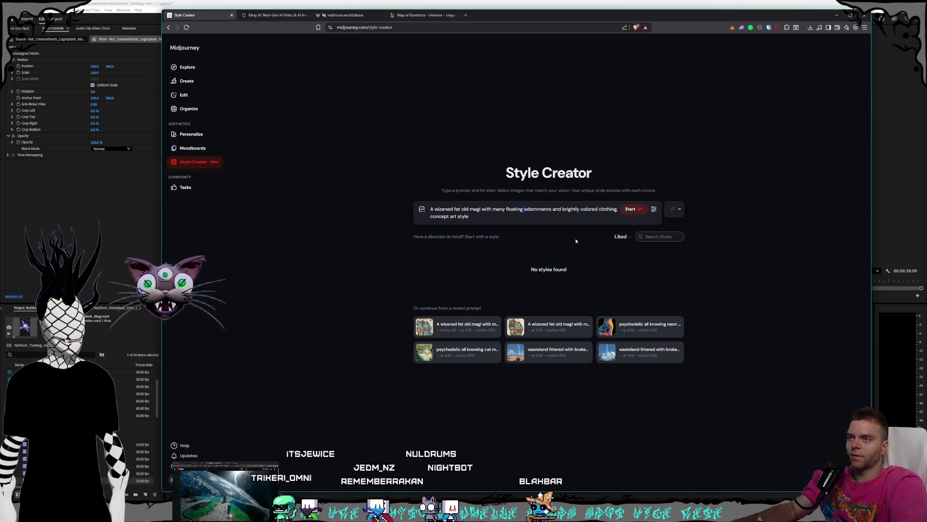
text(magical)
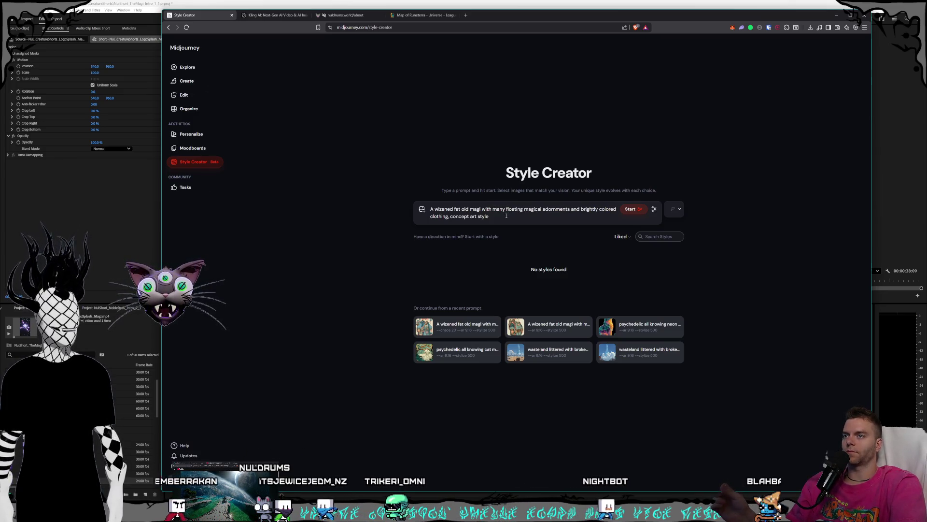
click(653, 210)
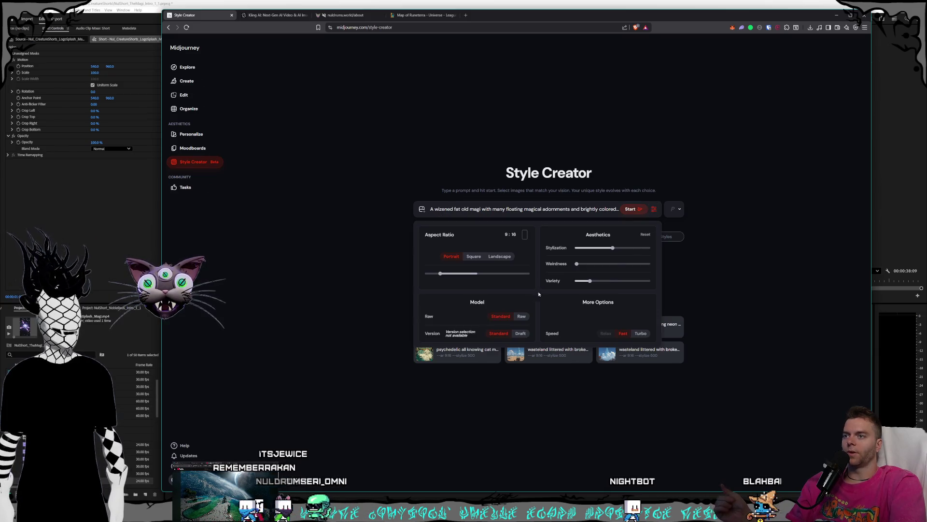
click(578, 280)
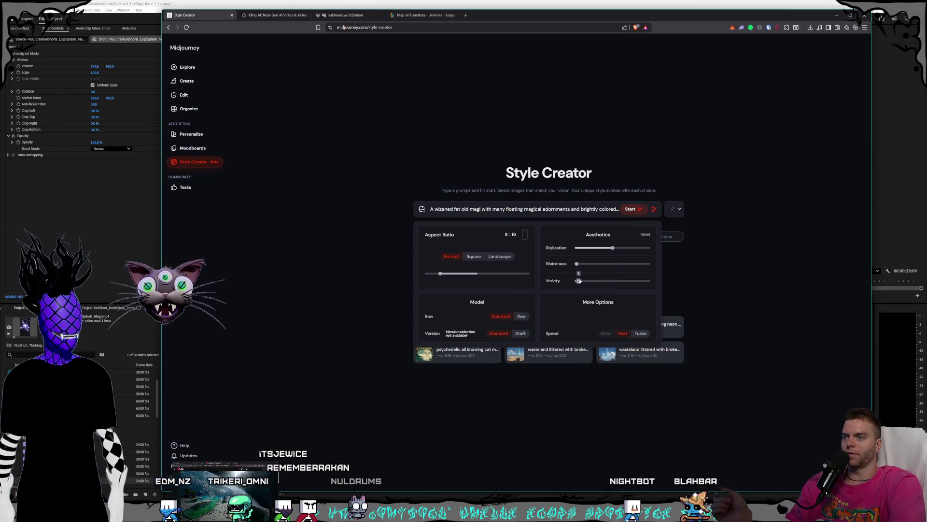
click(753, 232)
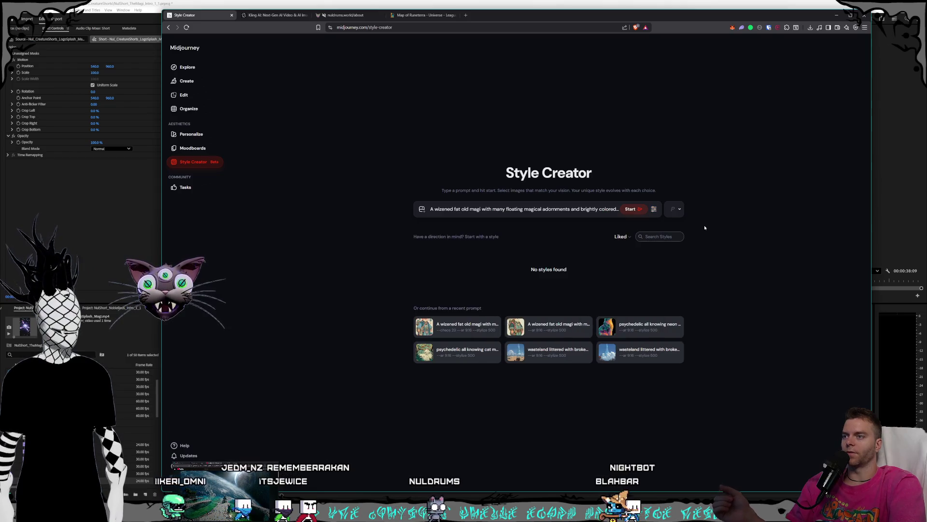
click(633, 209)
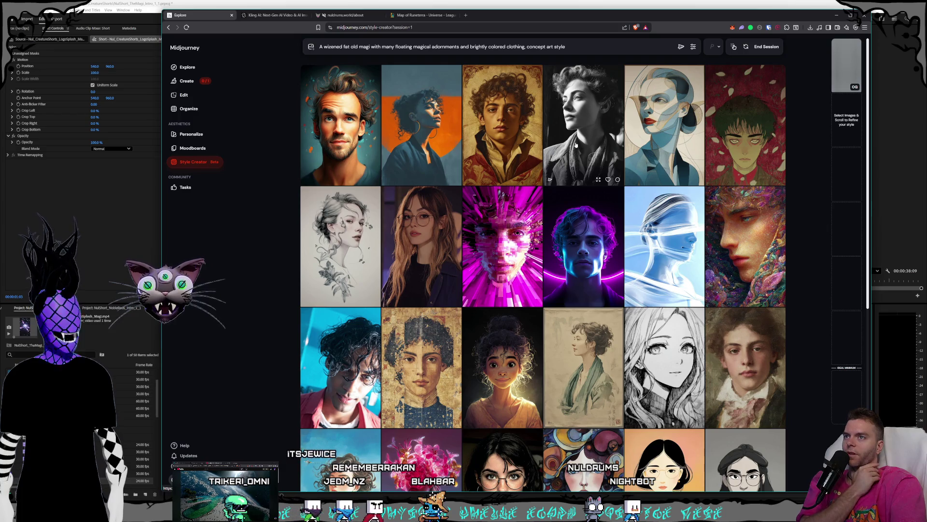
scroll(566, 151, down, 2)
scroll(567, 153, down, 2)
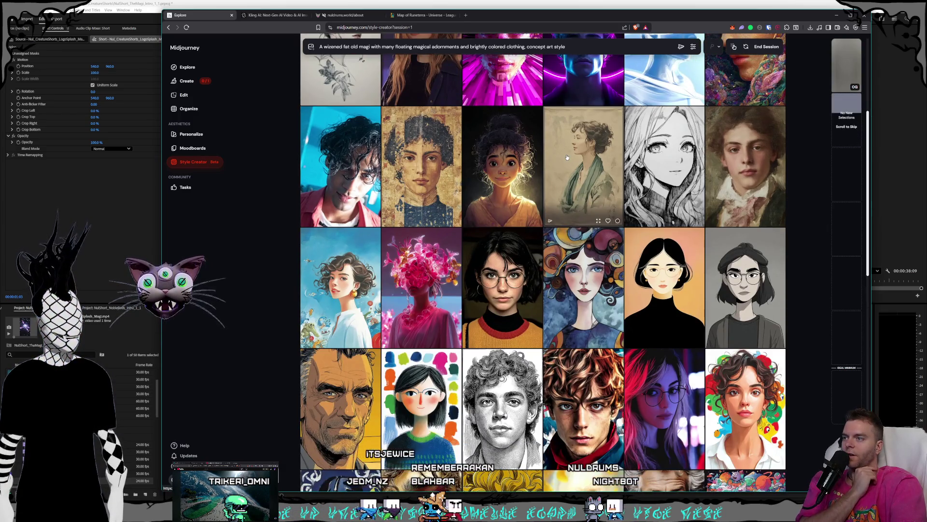
scroll(567, 156, down, 1)
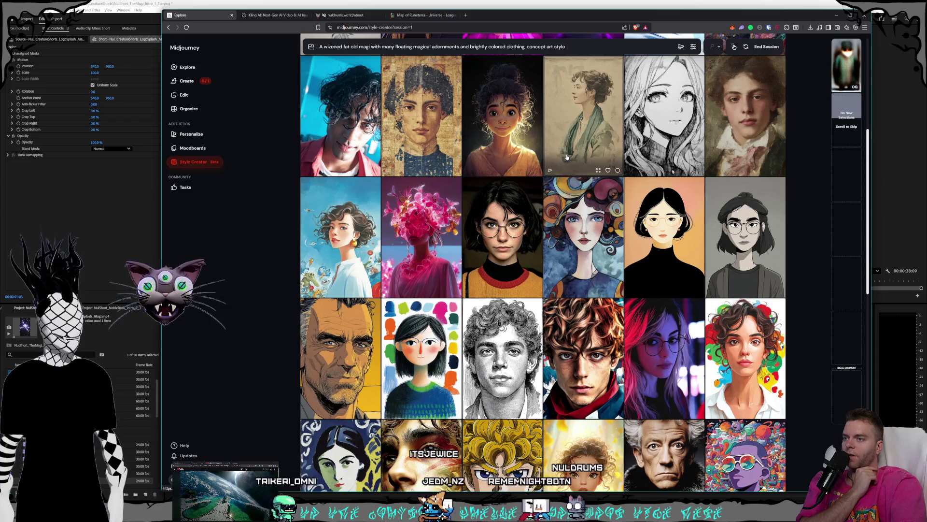
scroll(566, 157, down, 2)
scroll(567, 156, down, 2)
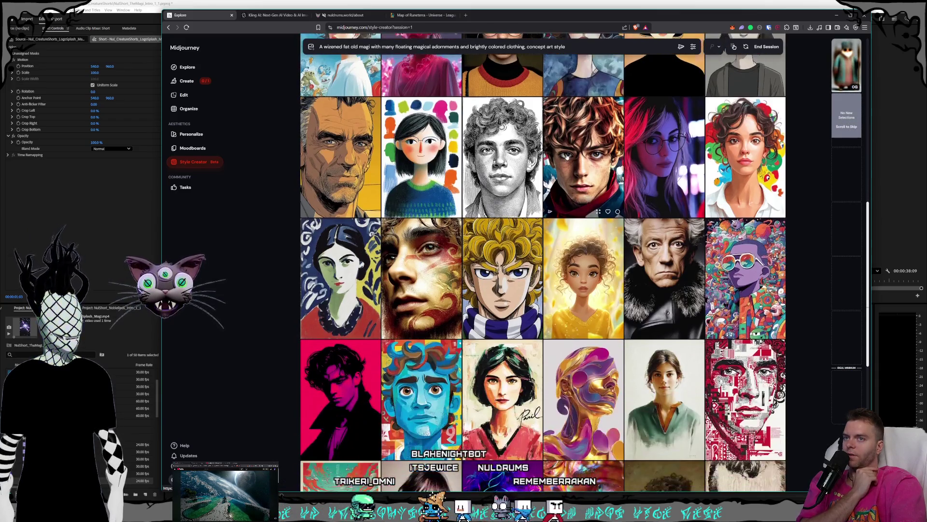
scroll(568, 156, down, 1)
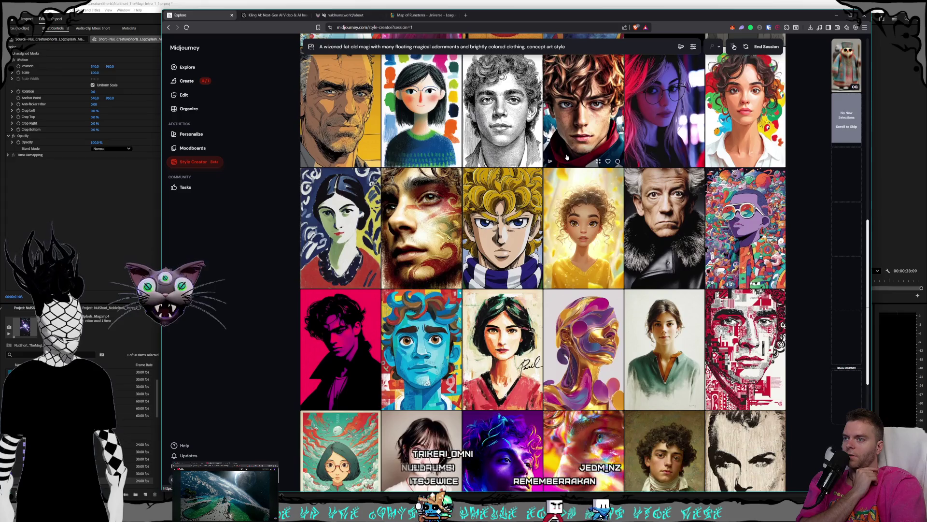
scroll(568, 157, down, 1)
scroll(567, 157, down, 2)
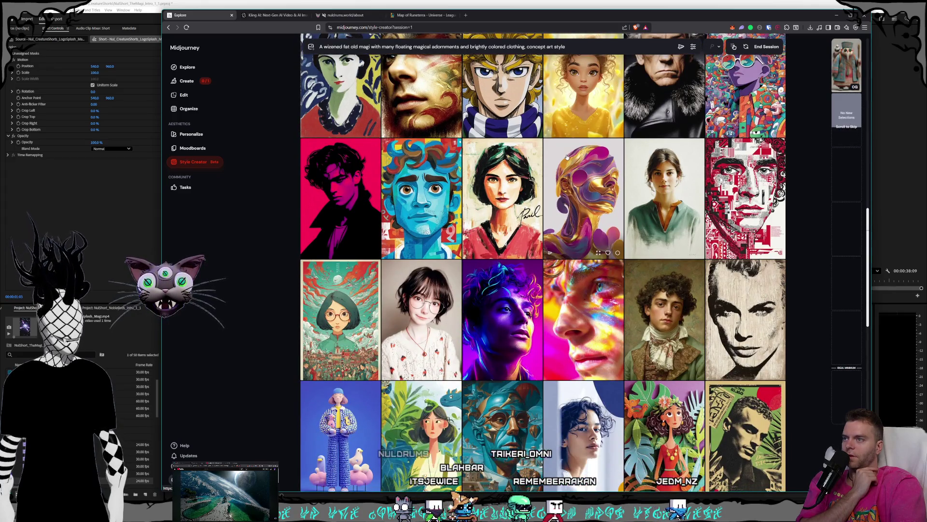
scroll(567, 157, down, 2)
scroll(567, 158, down, 3)
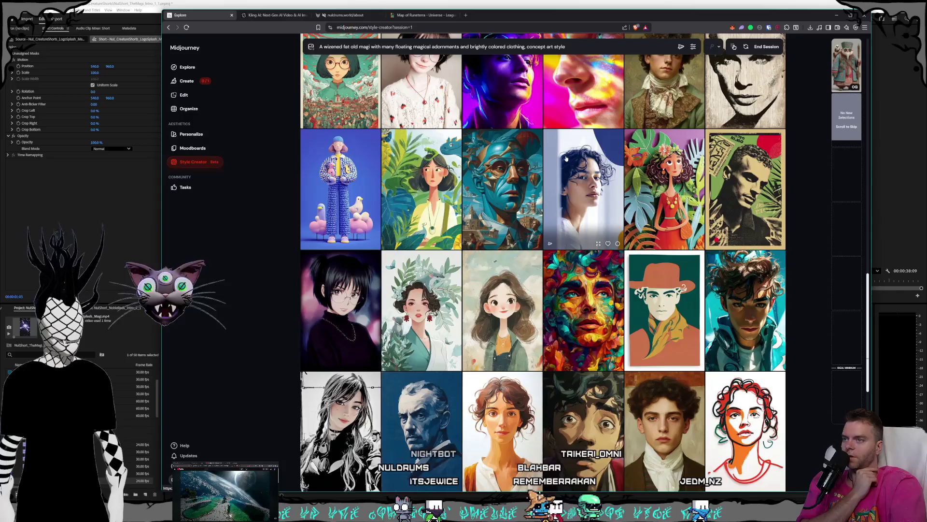
scroll(566, 158, down, 2)
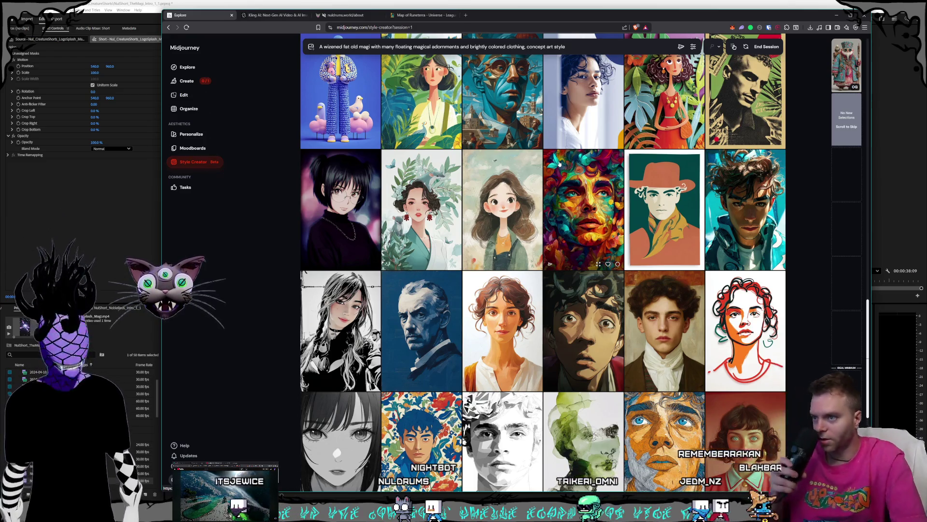
scroll(543, 157, down, 2)
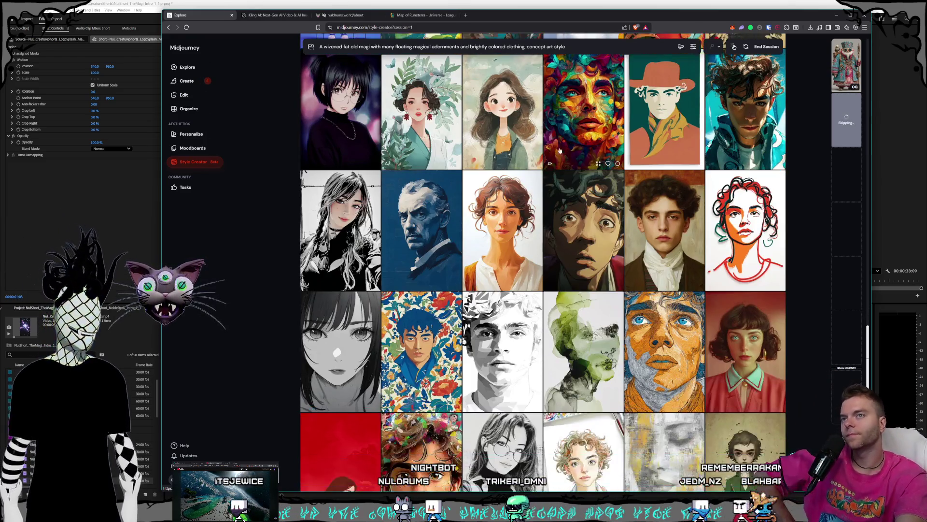
scroll(561, 195, down, 1)
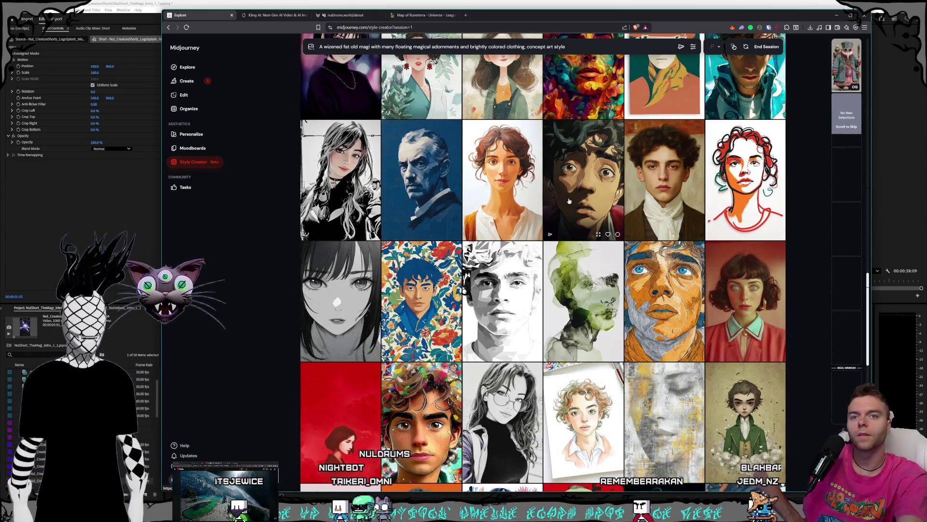
scroll(537, 189, down, 1)
scroll(507, 217, down, 1)
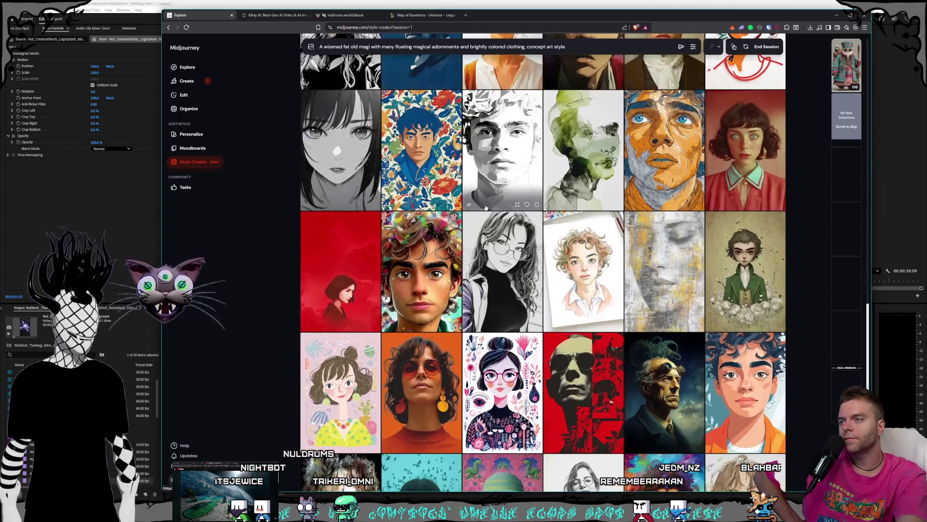
scroll(583, 202, down, 1)
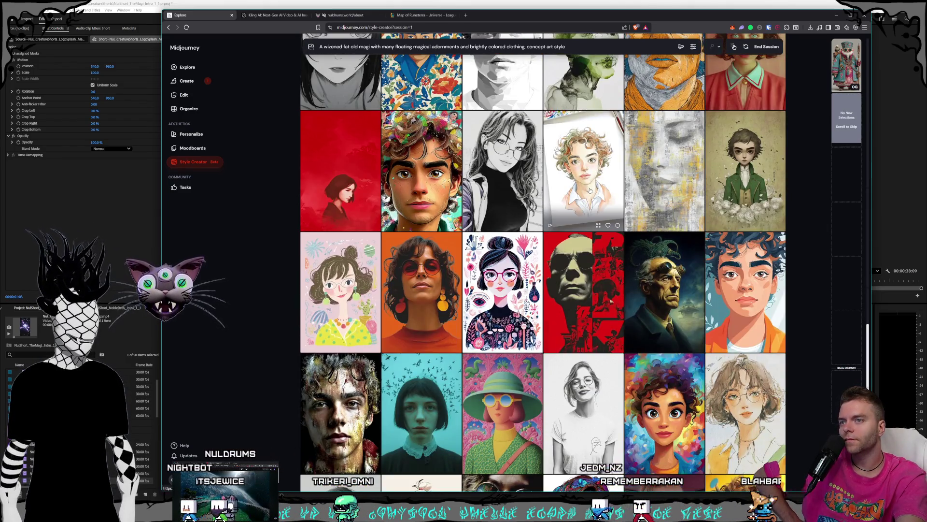
scroll(590, 191, down, 1)
scroll(590, 190, down, 1)
scroll(590, 190, down, 2)
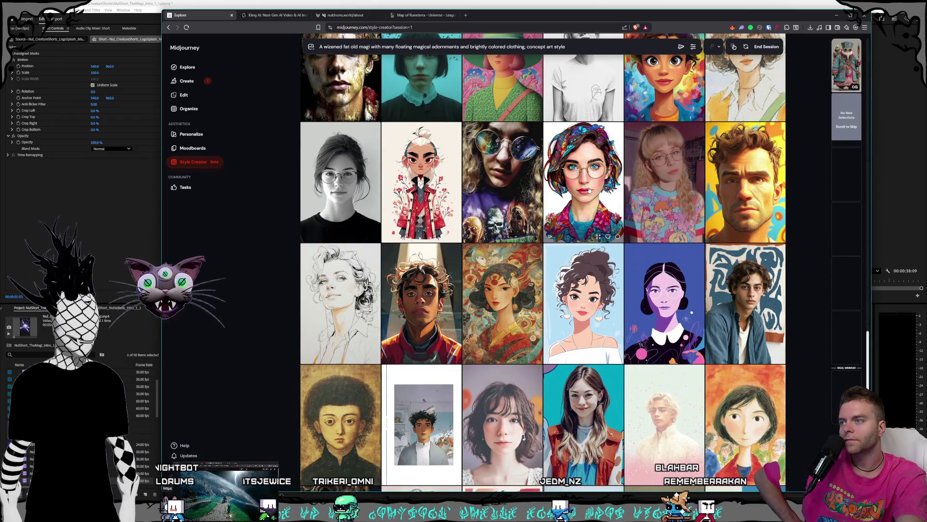
scroll(590, 191, down, 1)
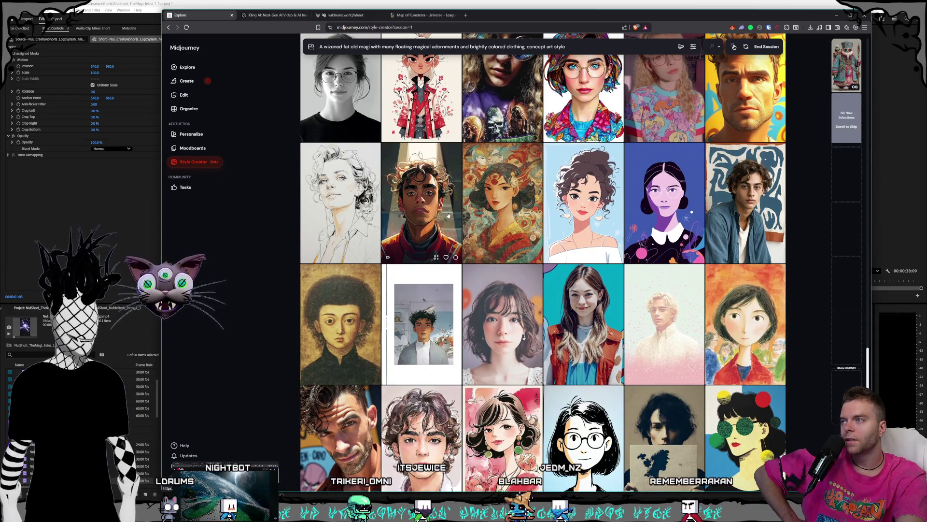
scroll(464, 212, down, 2)
scroll(507, 207, down, 1)
scroll(531, 205, down, 1)
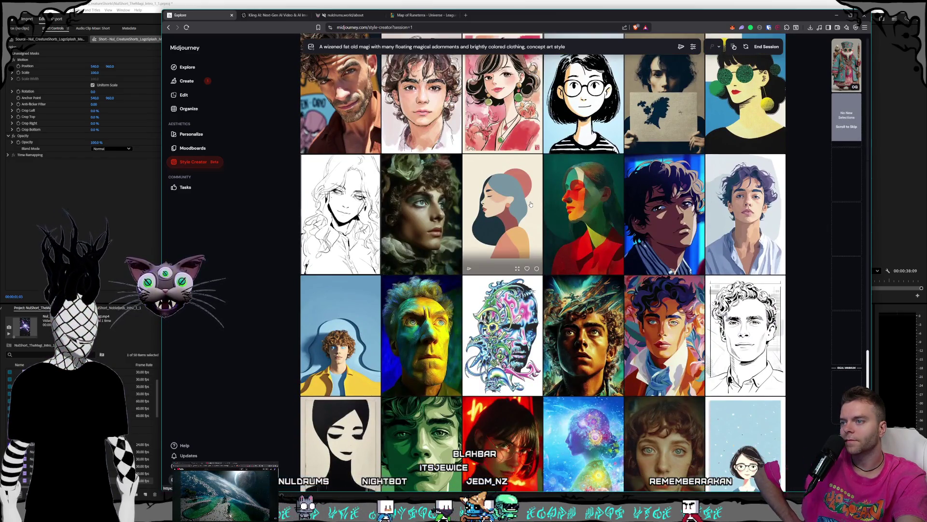
scroll(531, 205, down, 2)
scroll(531, 205, down, 1)
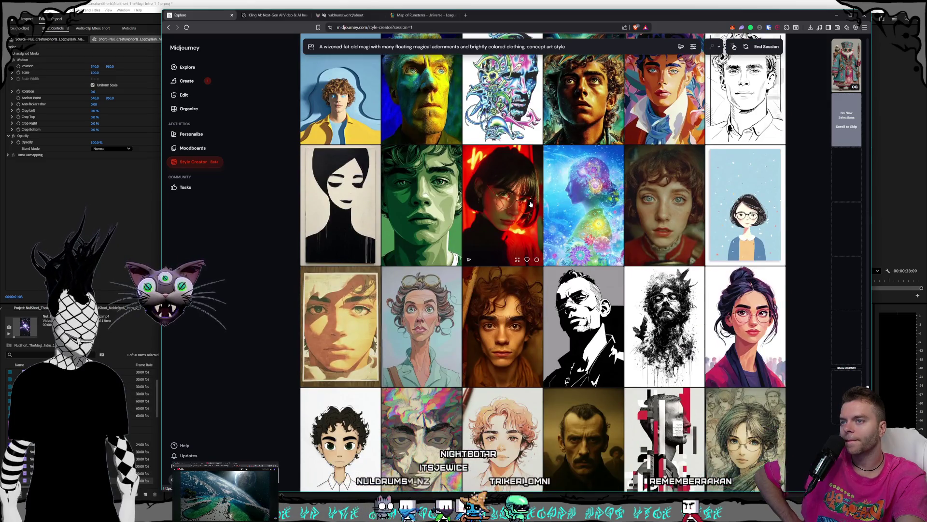
scroll(530, 205, down, 1)
scroll(531, 204, down, 1)
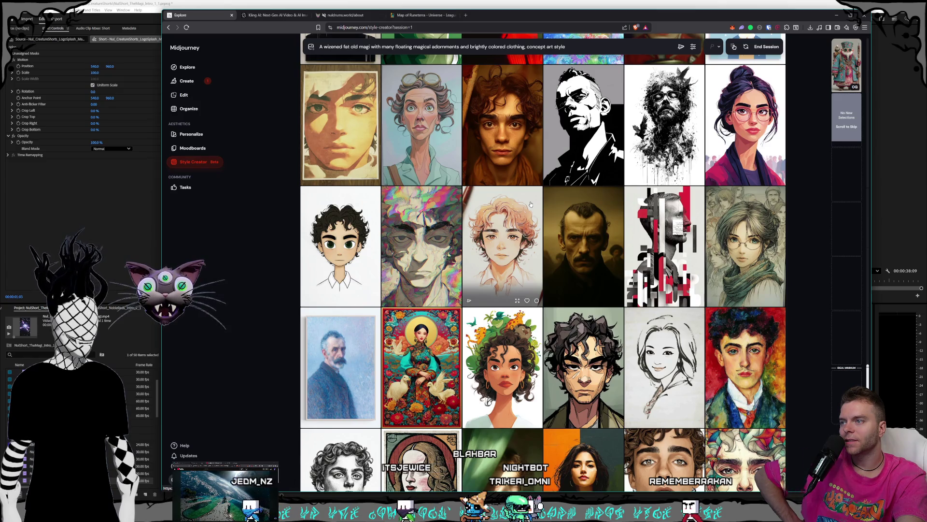
scroll(531, 205, down, 1)
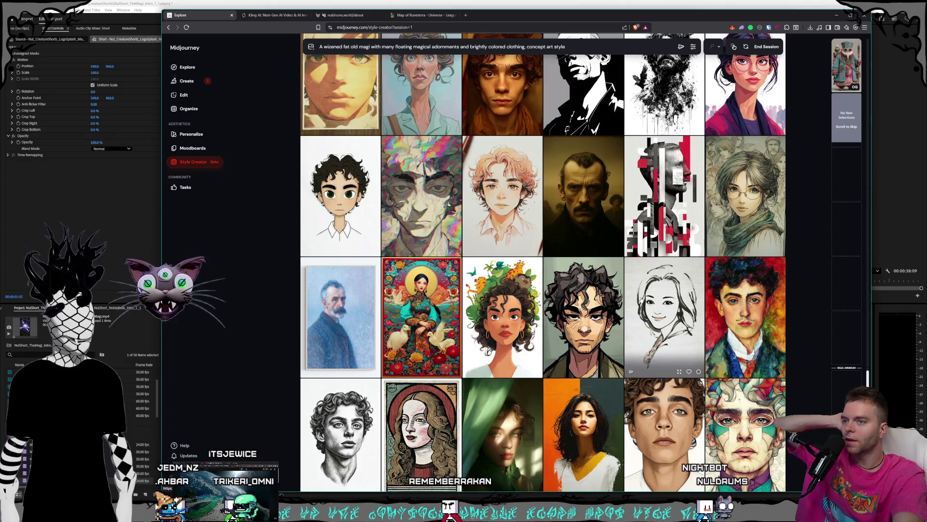
scroll(557, 272, up, 3)
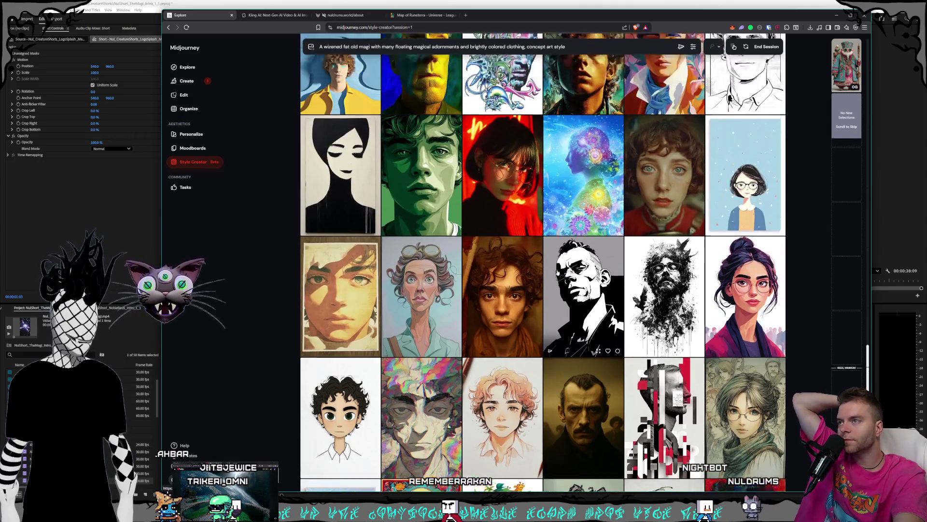
scroll(558, 271, up, 3)
scroll(557, 270, up, 3)
scroll(557, 271, up, 3)
mouse_move(501, 203)
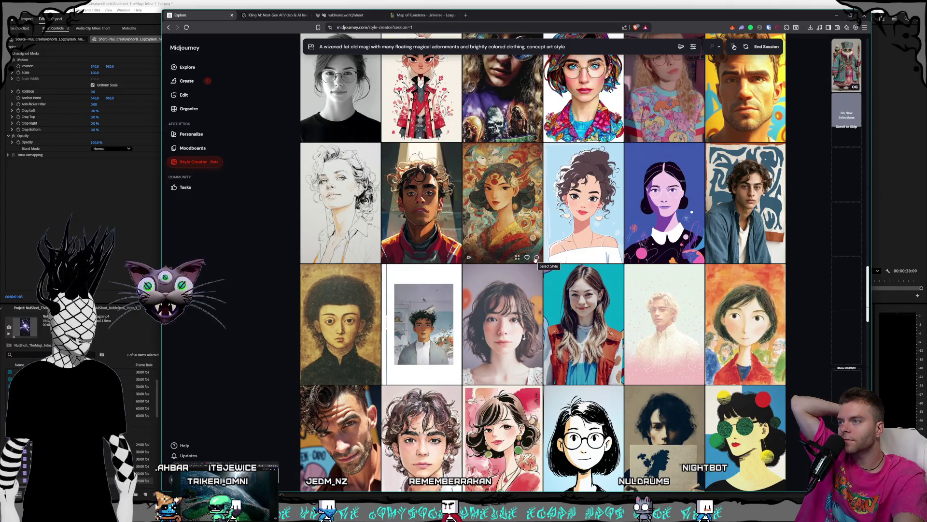
scroll(537, 257, down, 3)
scroll(530, 255, down, 3)
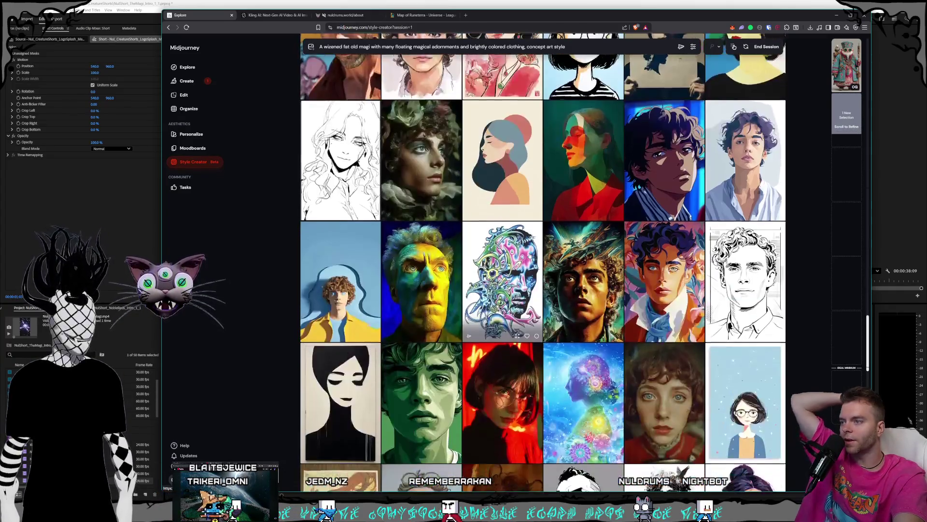
scroll(530, 256, down, 2)
scroll(530, 255, down, 2)
scroll(531, 255, down, 1)
scroll(530, 255, down, 1)
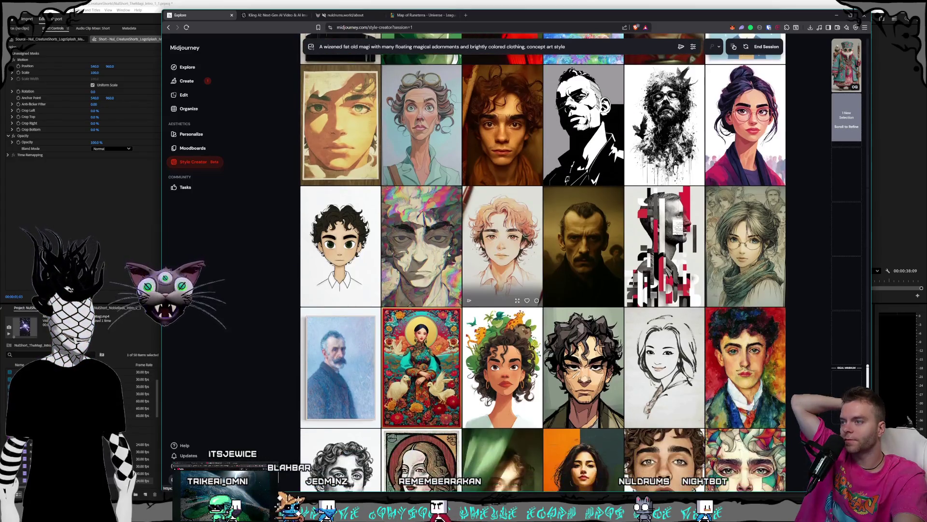
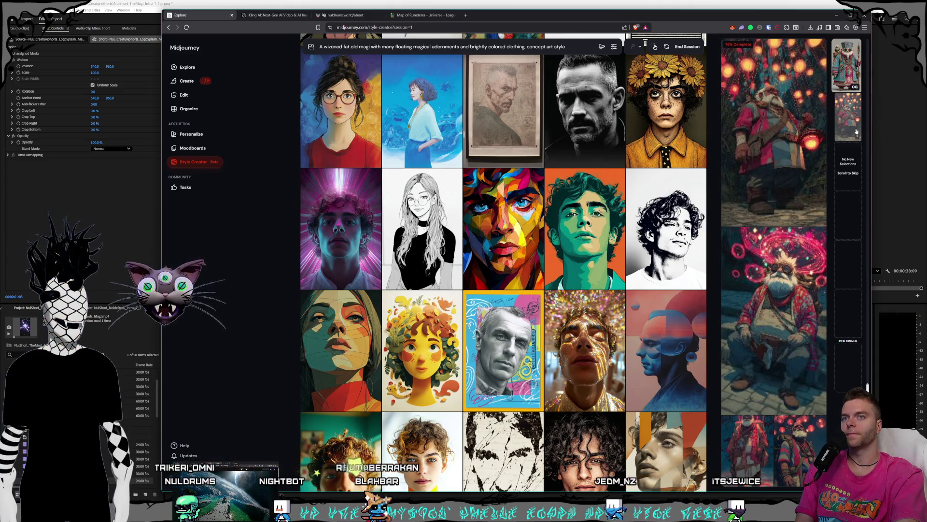
scroll(449, 236, down, 3)
scroll(449, 236, down, 3)
scroll(449, 236, down, 2)
scroll(452, 237, down, 2)
scroll(459, 241, up, 5)
scroll(465, 244, up, 2)
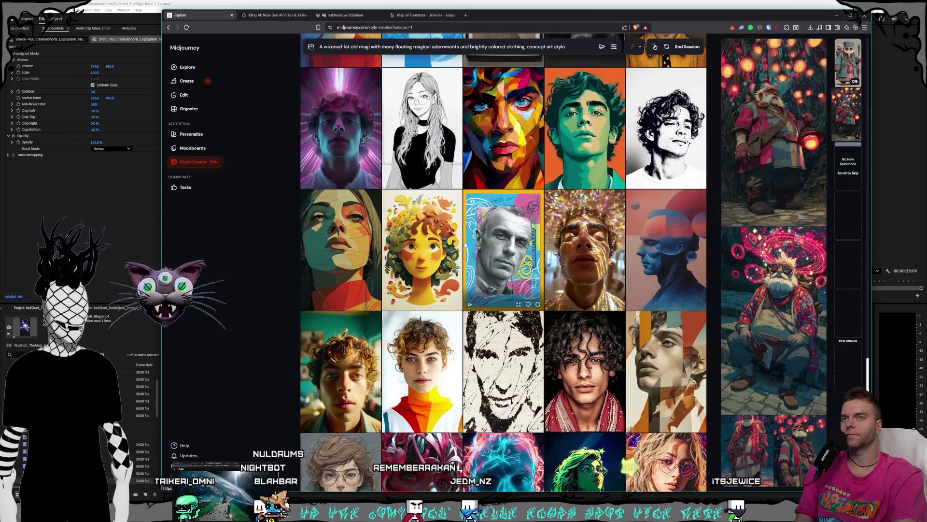
scroll(467, 245, up, 1)
scroll(474, 247, up, 2)
scroll(481, 248, up, 2)
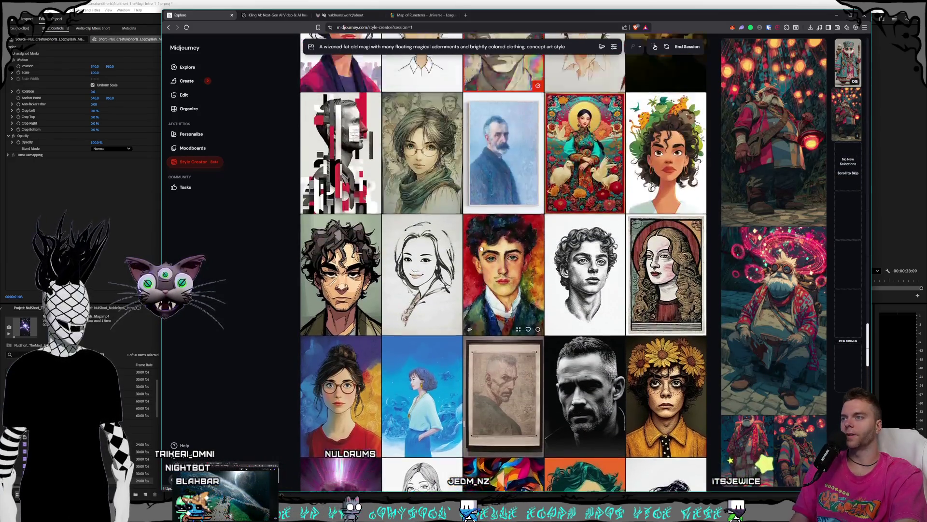
scroll(485, 254, up, 3)
scroll(495, 261, up, 1)
scroll(504, 269, down, 1)
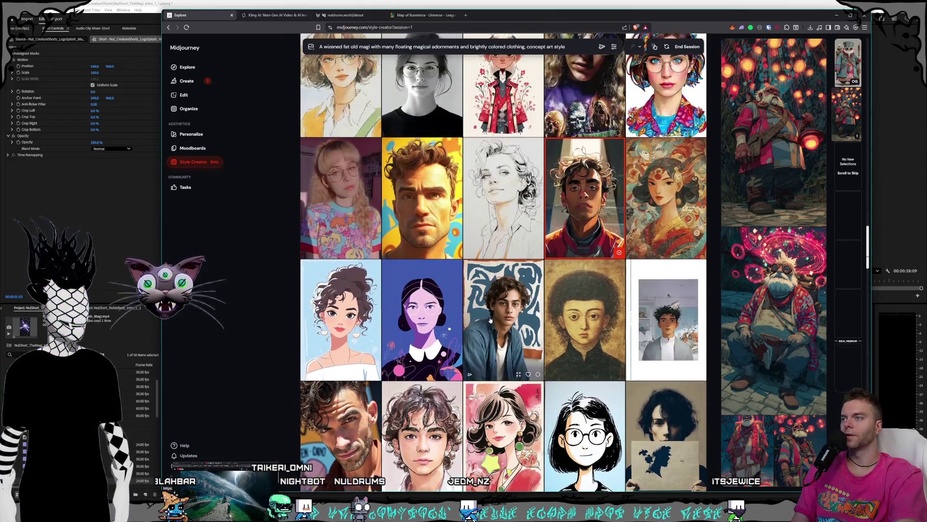
scroll(489, 317, up, 2)
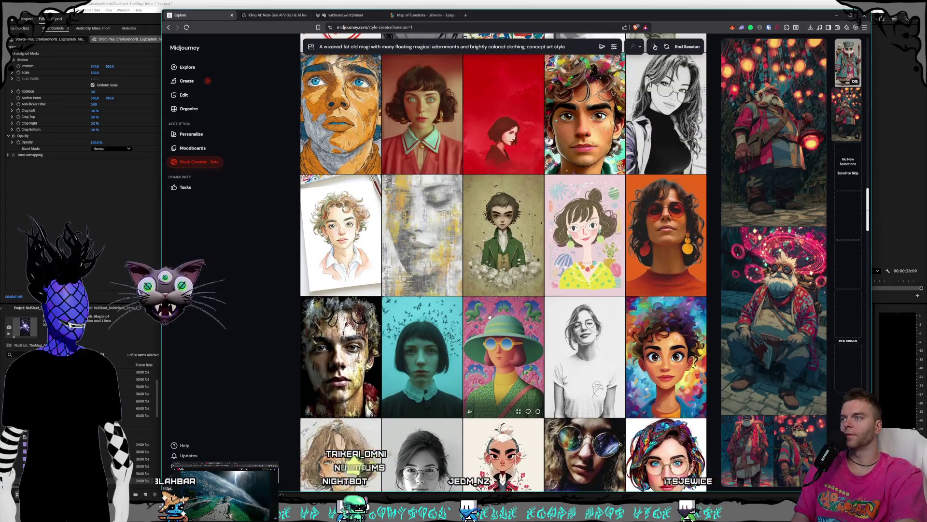
scroll(493, 314, up, 1)
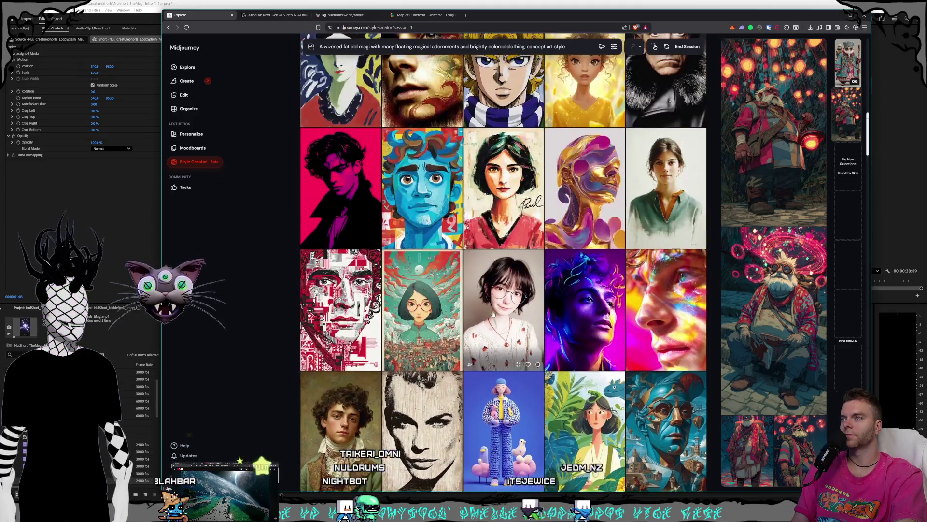
scroll(494, 315, down, 1)
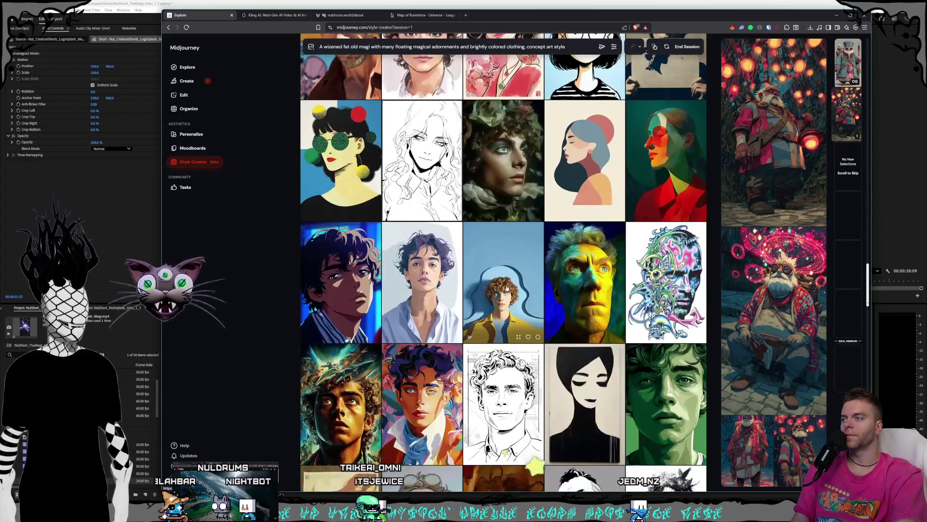
scroll(506, 291, down, 2)
scroll(506, 289, down, 2)
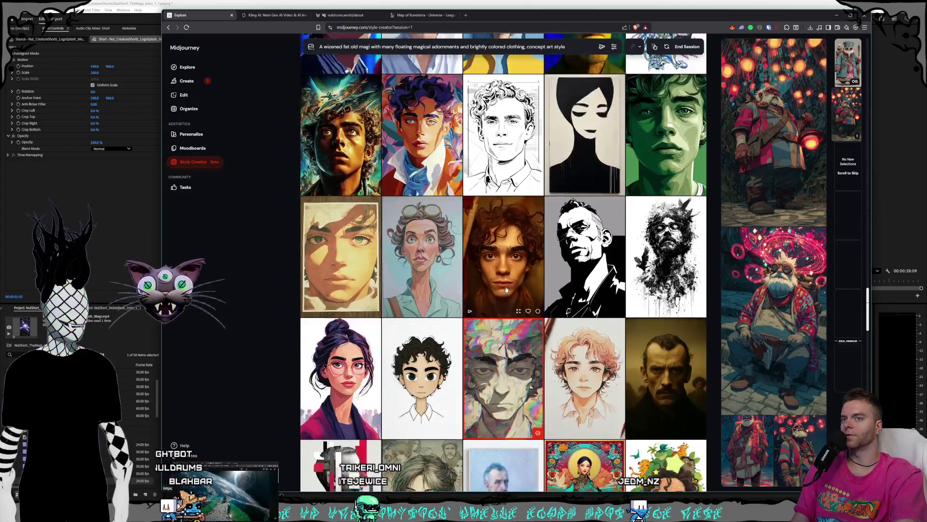
scroll(506, 290, down, 2)
scroll(505, 290, down, 4)
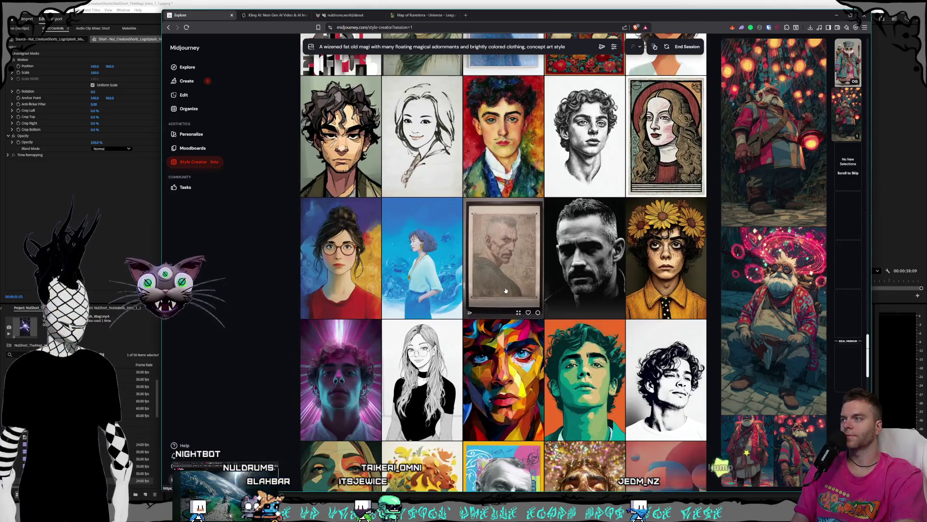
scroll(506, 290, down, 3)
scroll(505, 291, down, 1)
scroll(505, 290, down, 1)
scroll(505, 291, down, 1)
scroll(505, 291, down, 1)
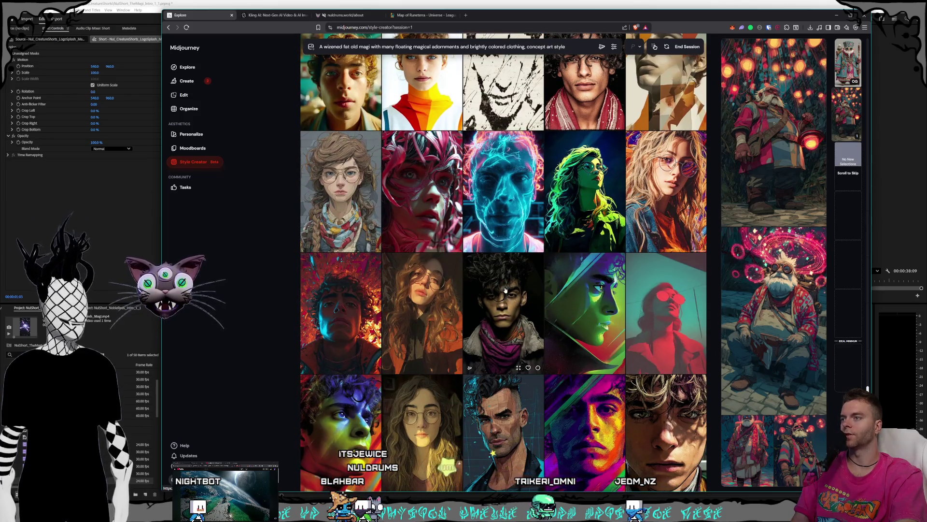
scroll(505, 285, down, 1)
scroll(504, 283, down, 1)
scroll(505, 275, down, 2)
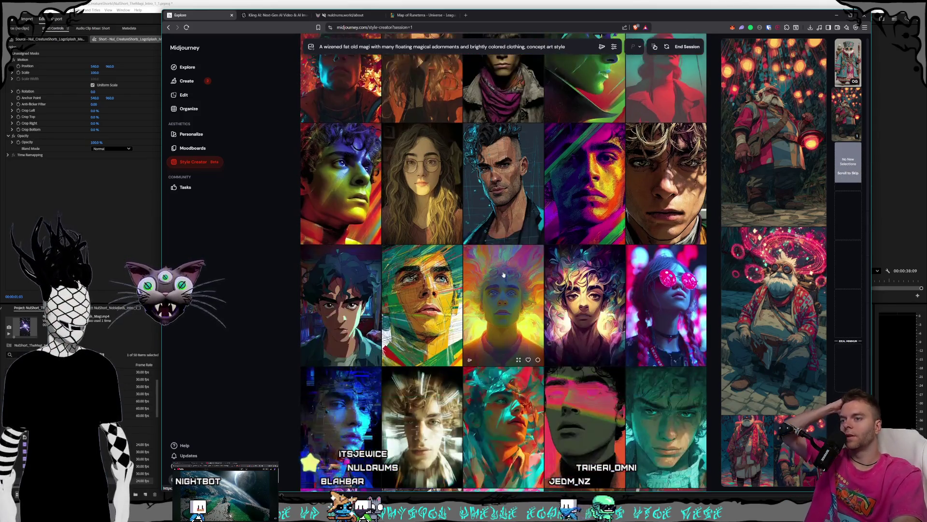
scroll(541, 256, down, 2)
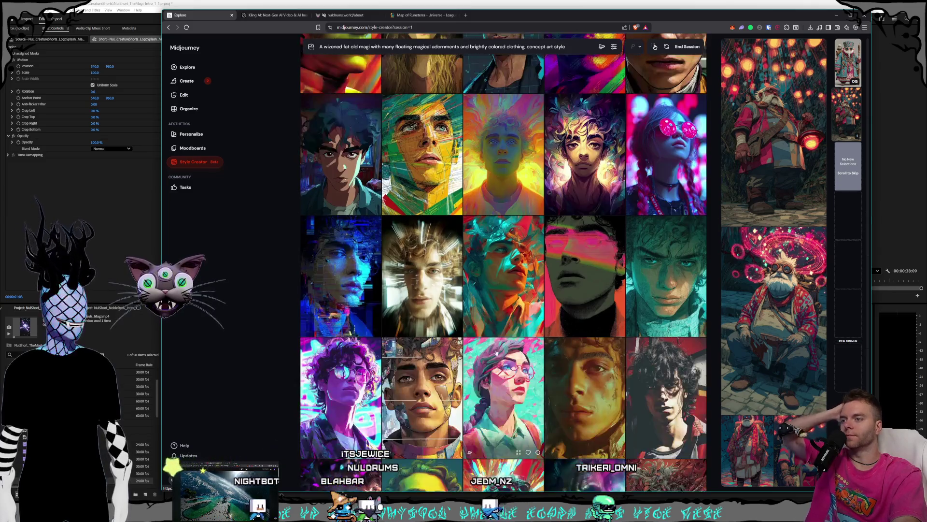
scroll(520, 338, down, 2)
scroll(520, 340, down, 1)
scroll(544, 288, down, 1)
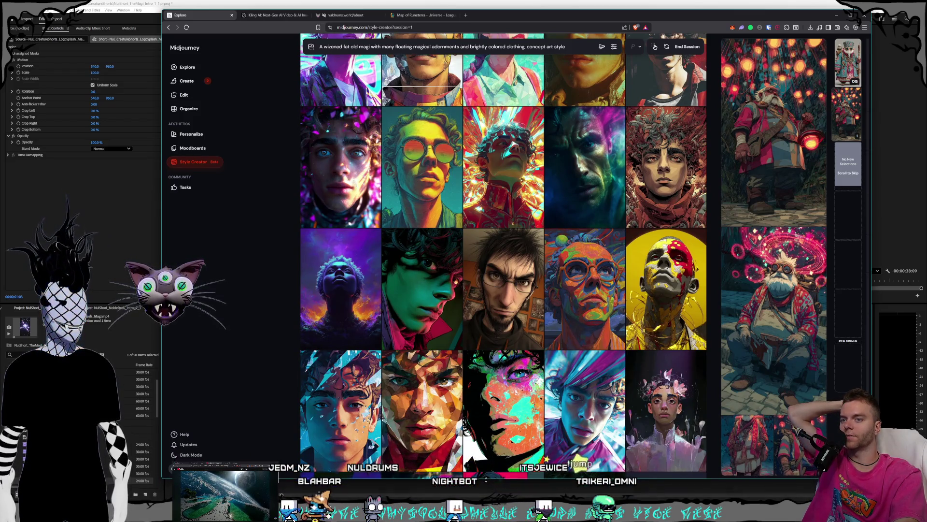
scroll(446, 174, down, 1)
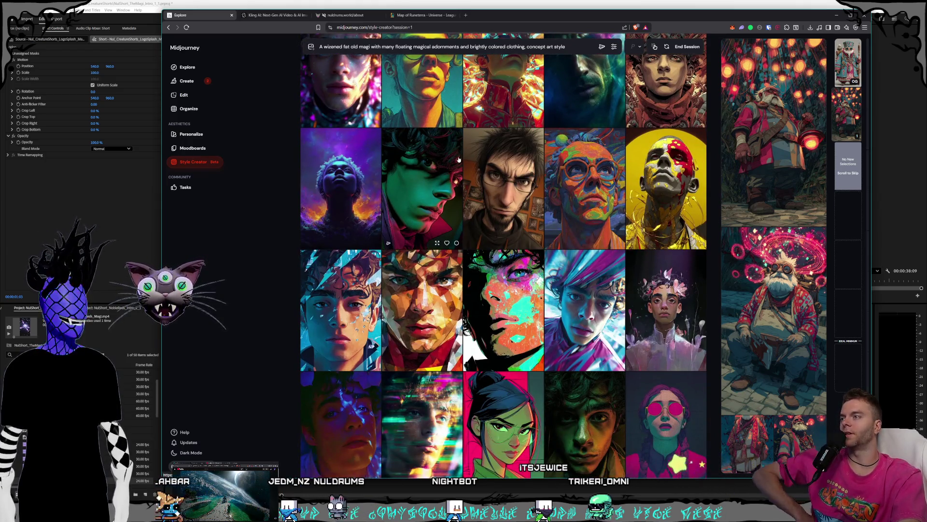
scroll(447, 164, down, 1)
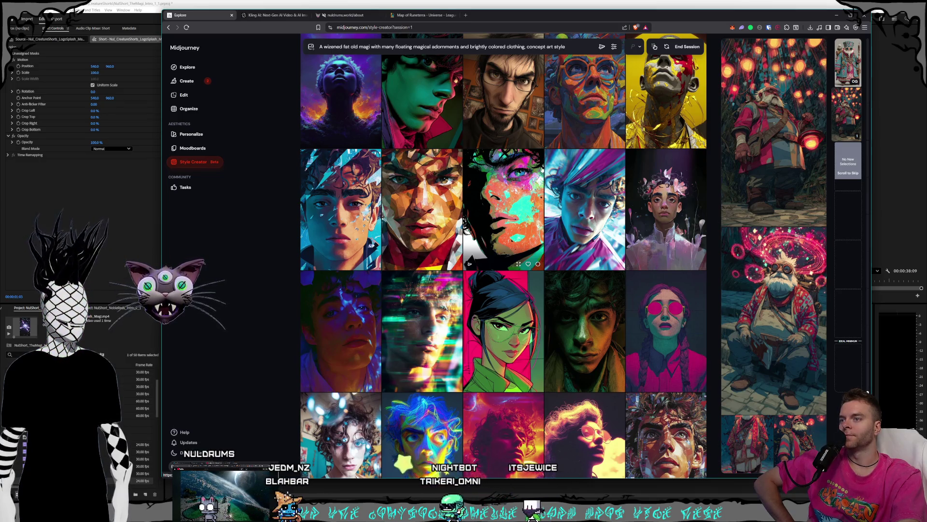
scroll(504, 217, down, 1)
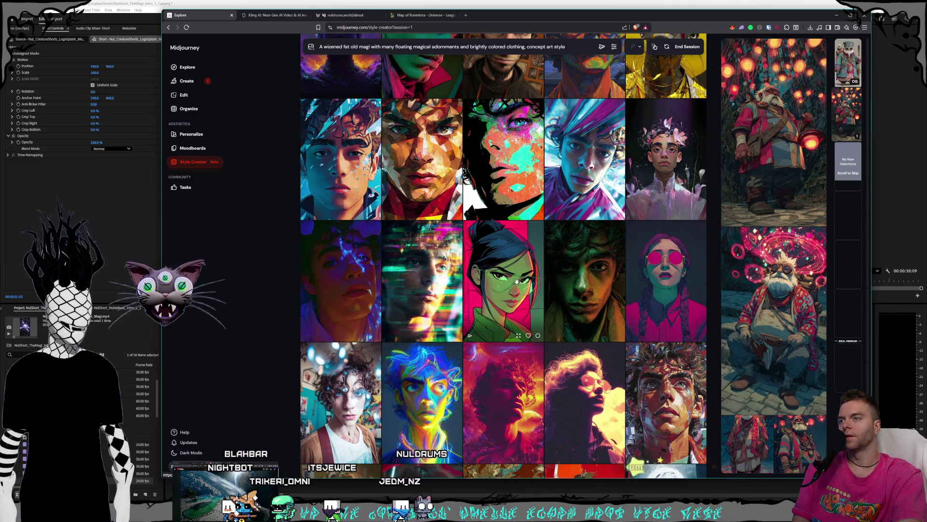
scroll(516, 280, down, 2)
scroll(516, 280, down, 2)
scroll(517, 280, down, 2)
scroll(518, 279, down, 2)
scroll(517, 279, down, 2)
scroll(517, 280, down, 1)
scroll(518, 280, down, 1)
scroll(518, 279, down, 1)
scroll(517, 279, down, 1)
scroll(517, 281, down, 1)
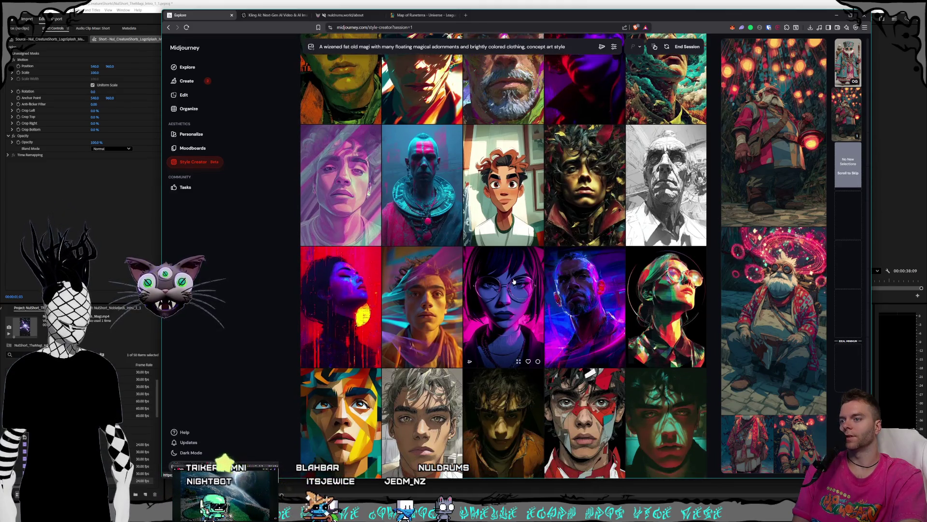
scroll(514, 282, down, 1)
scroll(513, 281, down, 1)
scroll(513, 281, down, 1)
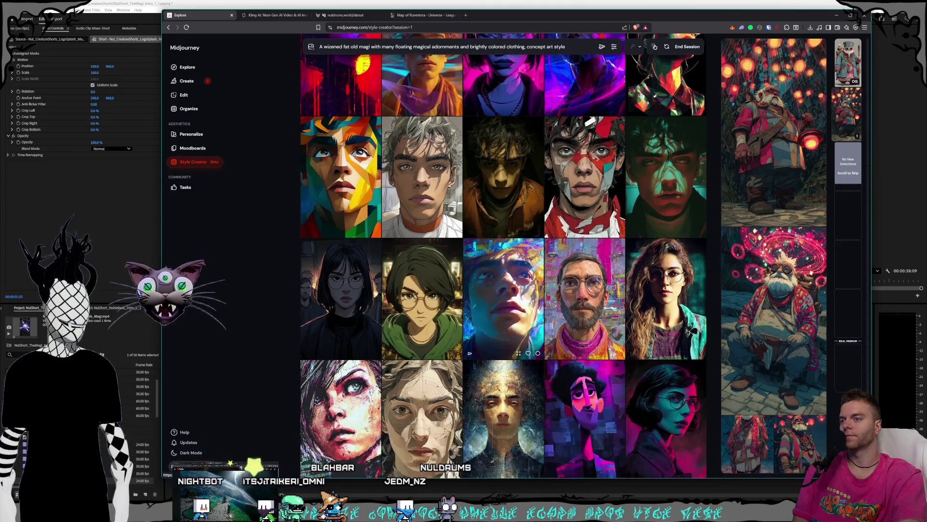
scroll(513, 281, down, 1)
scroll(513, 282, down, 1)
scroll(513, 281, down, 1)
scroll(513, 280, down, 1)
scroll(512, 280, down, 1)
scroll(507, 253, down, 1)
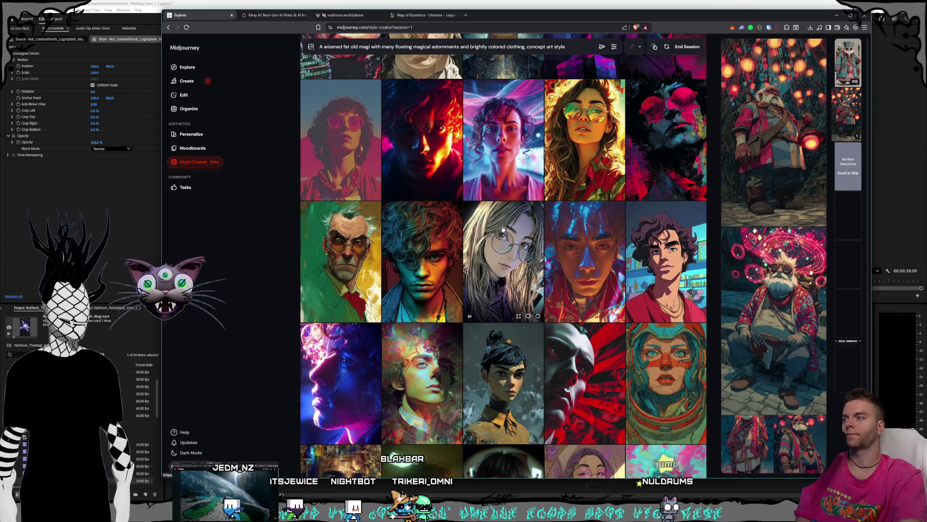
scroll(504, 229, down, 2)
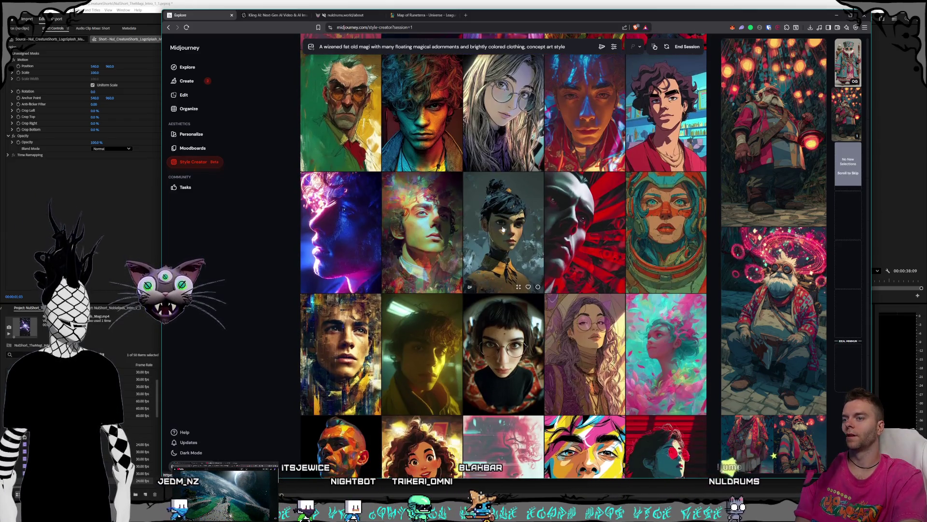
scroll(503, 230, down, 2)
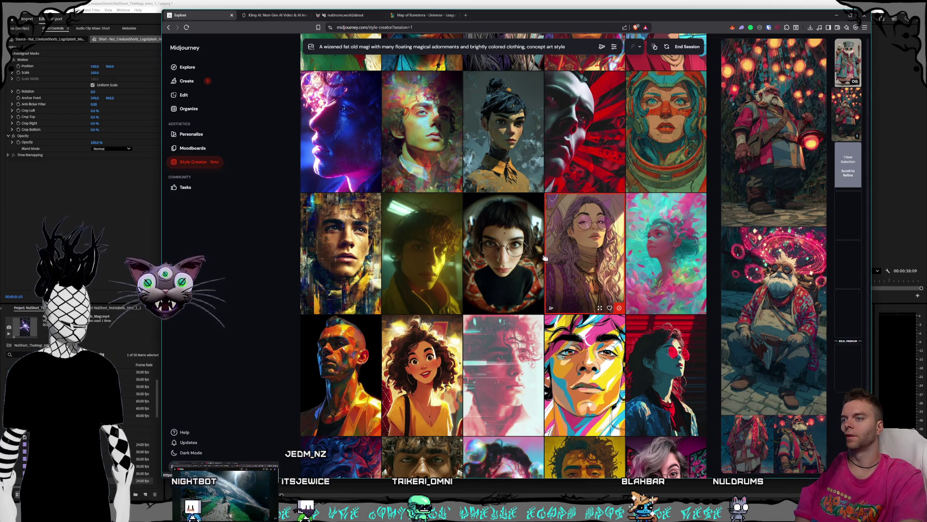
scroll(544, 259, down, 2)
scroll(505, 234, down, 2)
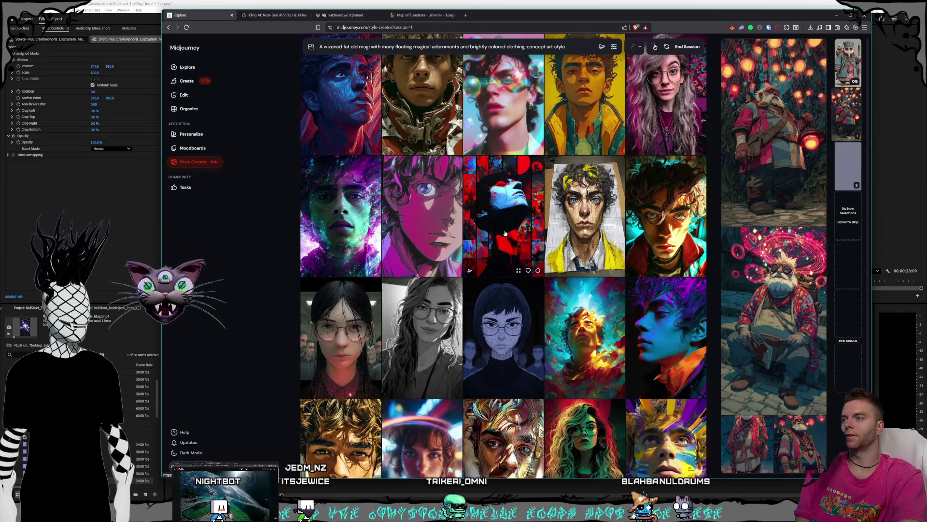
scroll(504, 233, down, 2)
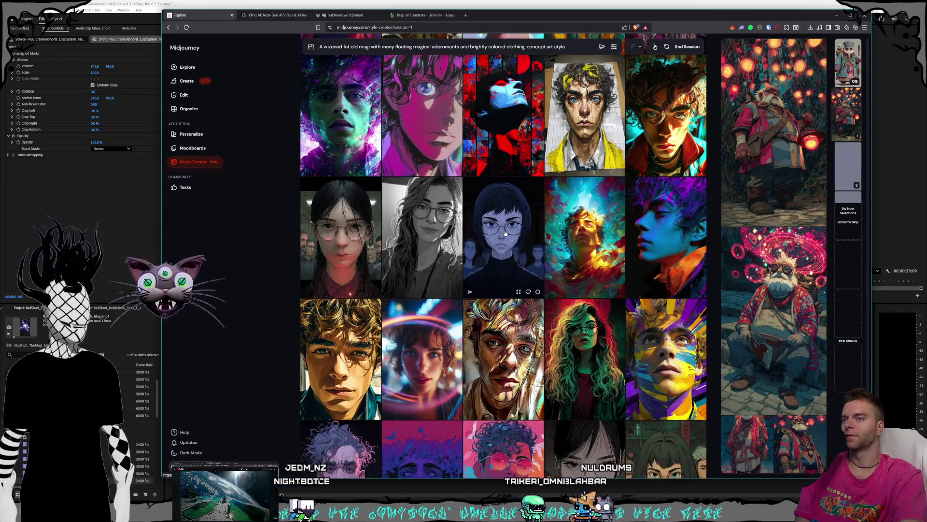
scroll(505, 233, down, 2)
scroll(505, 233, down, 1)
scroll(505, 233, down, 2)
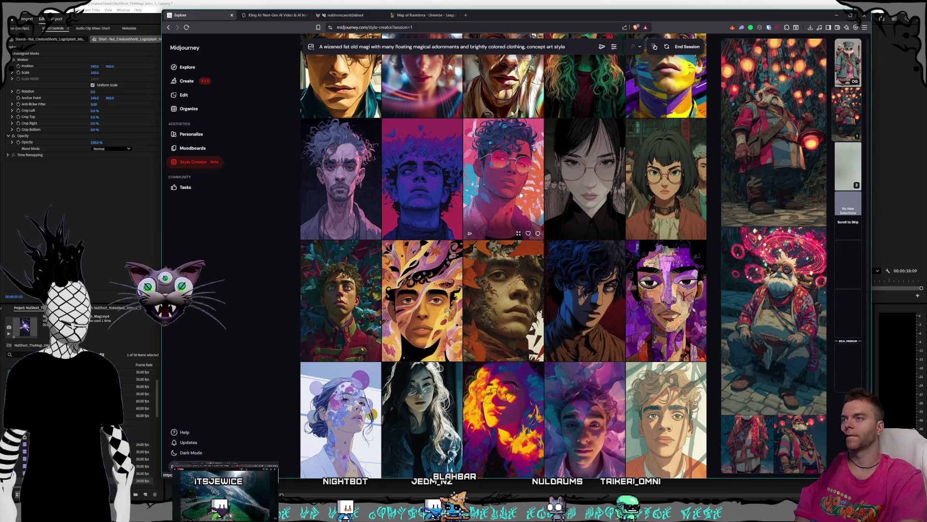
scroll(528, 218, down, 2)
scroll(527, 218, down, 2)
scroll(527, 218, down, 2)
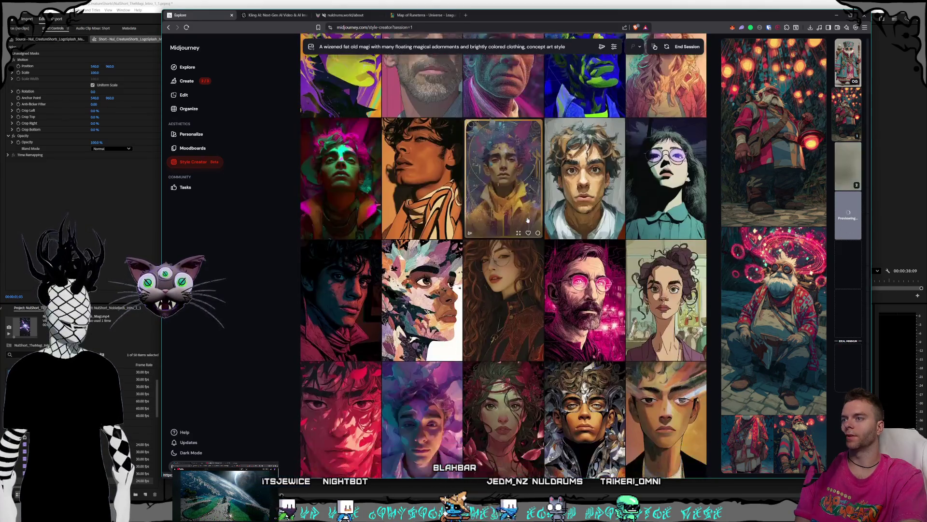
scroll(528, 220, down, 2)
scroll(527, 220, down, 2)
scroll(527, 220, down, 1)
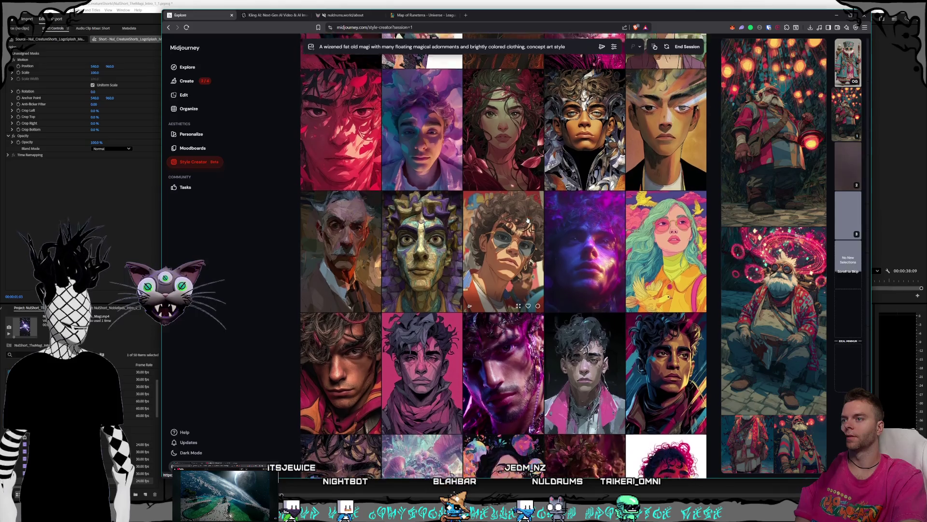
scroll(527, 221, down, 2)
scroll(527, 219, down, 2)
scroll(527, 220, down, 1)
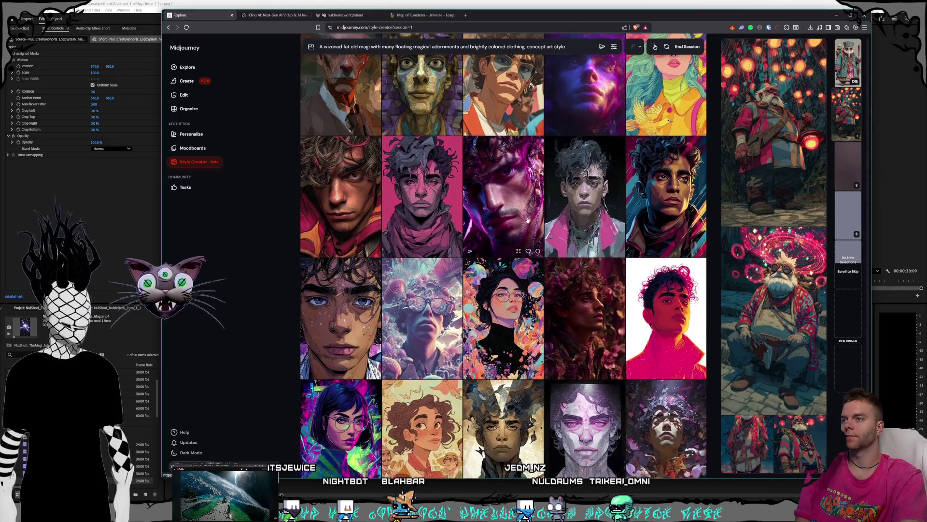
scroll(526, 221, down, 2)
scroll(526, 221, down, 1)
scroll(527, 220, down, 1)
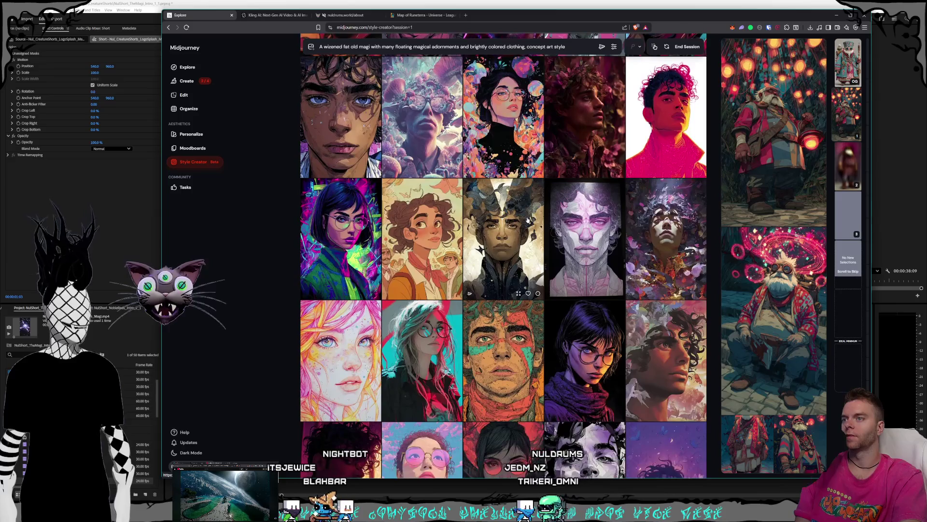
scroll(527, 221, down, 2)
scroll(527, 221, down, 1)
scroll(526, 220, up, 1)
scroll(527, 220, up, 1)
scroll(527, 221, down, 1)
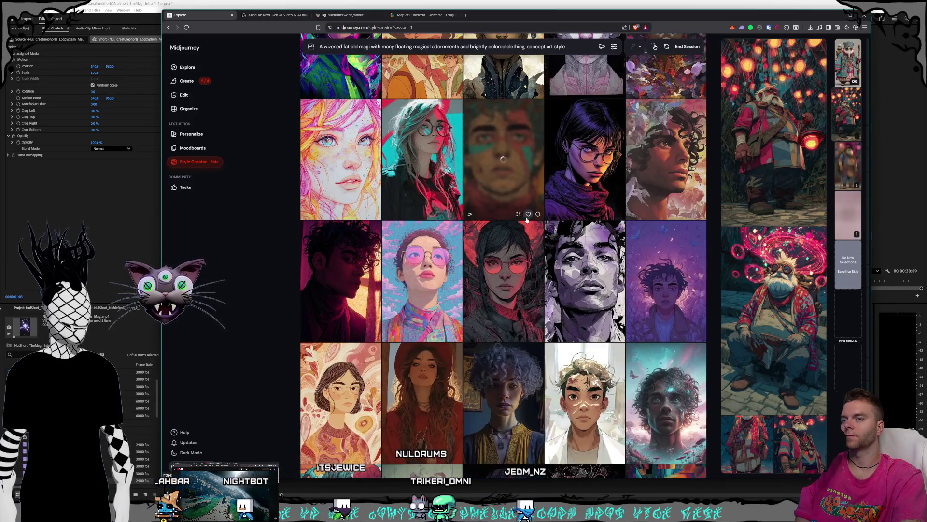
scroll(526, 220, down, 2)
scroll(527, 221, down, 1)
scroll(526, 222, down, 2)
scroll(527, 221, down, 2)
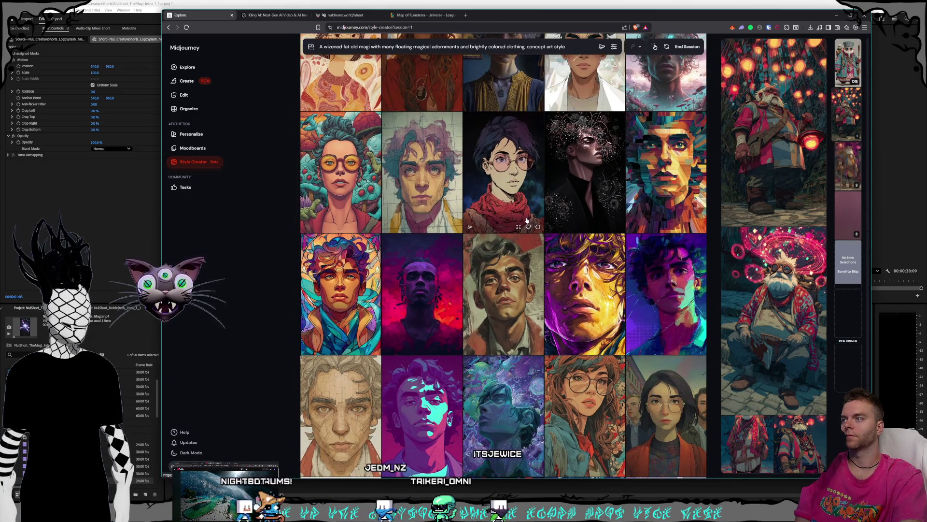
scroll(527, 221, down, 1)
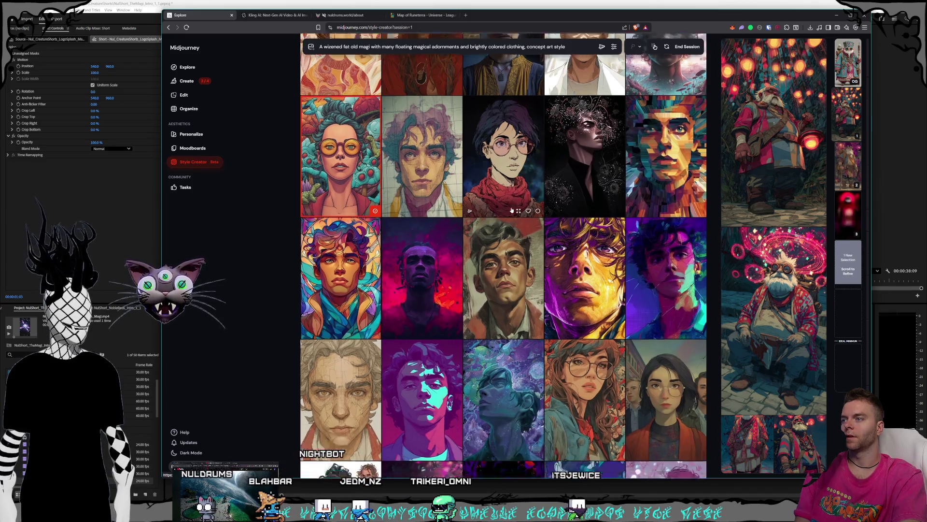
scroll(512, 210, down, 5)
scroll(511, 213, down, 4)
scroll(510, 212, down, 1)
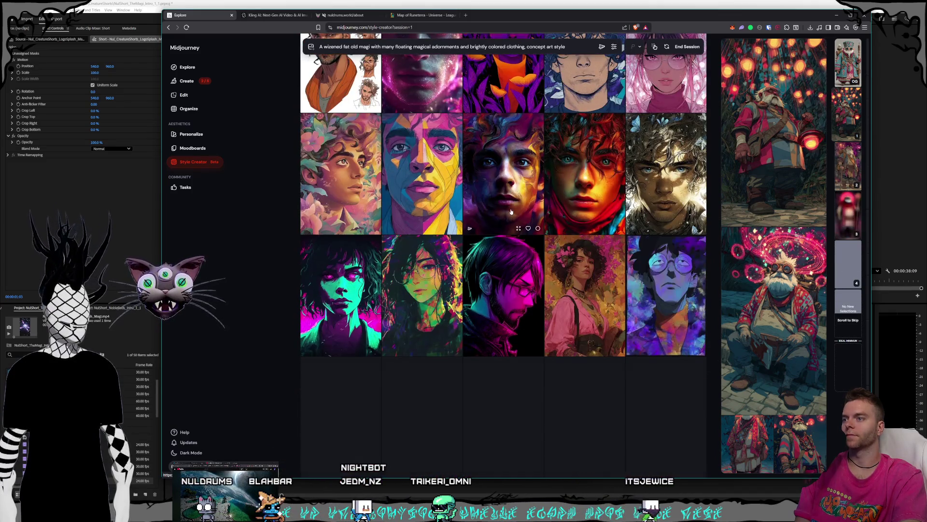
scroll(511, 212, down, 3)
scroll(510, 213, down, 1)
scroll(511, 212, down, 2)
scroll(511, 213, down, 2)
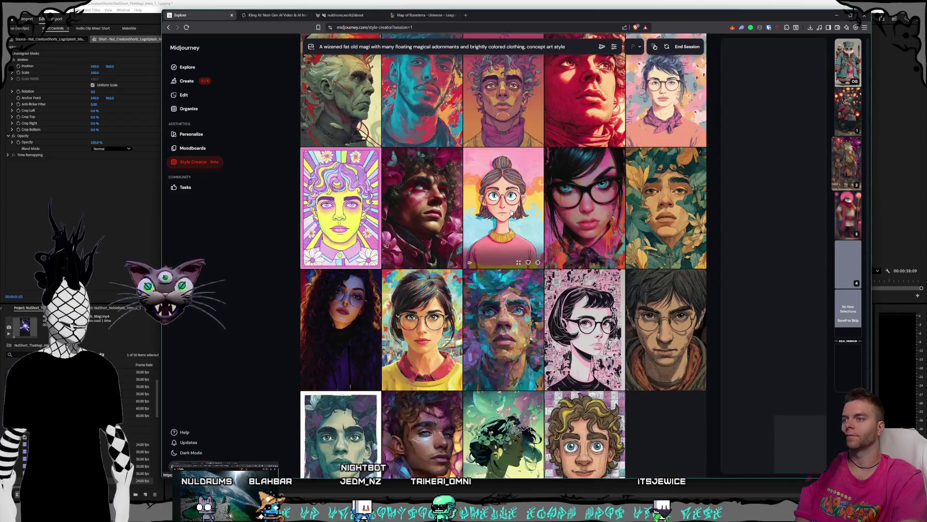
scroll(511, 212, down, 2)
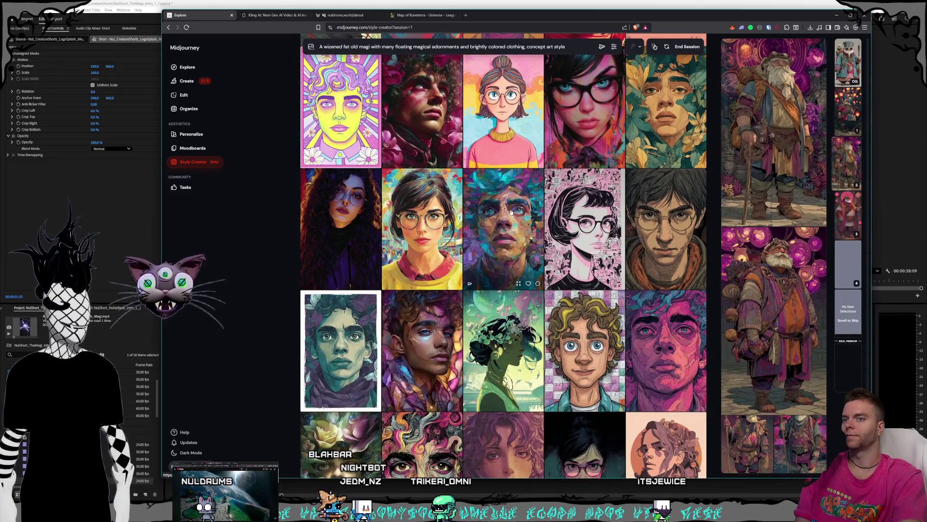
scroll(510, 213, down, 2)
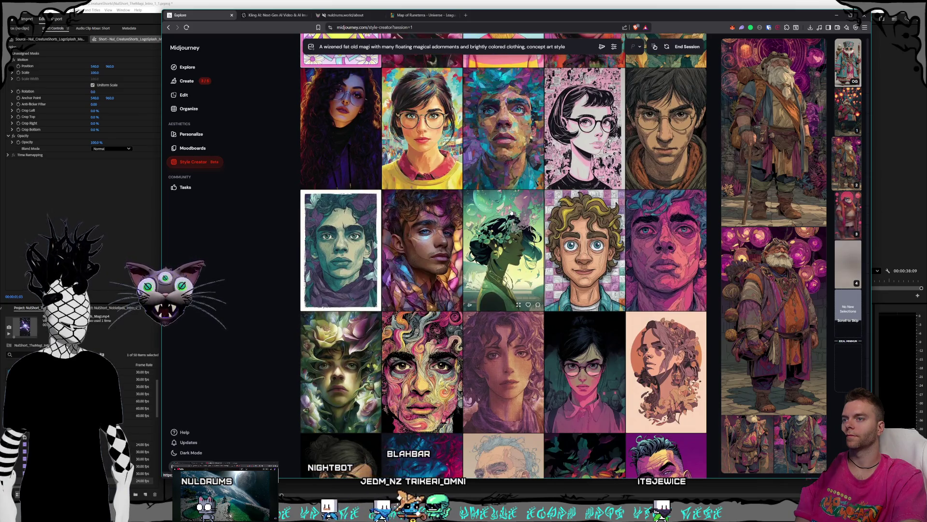
scroll(511, 212, down, 2)
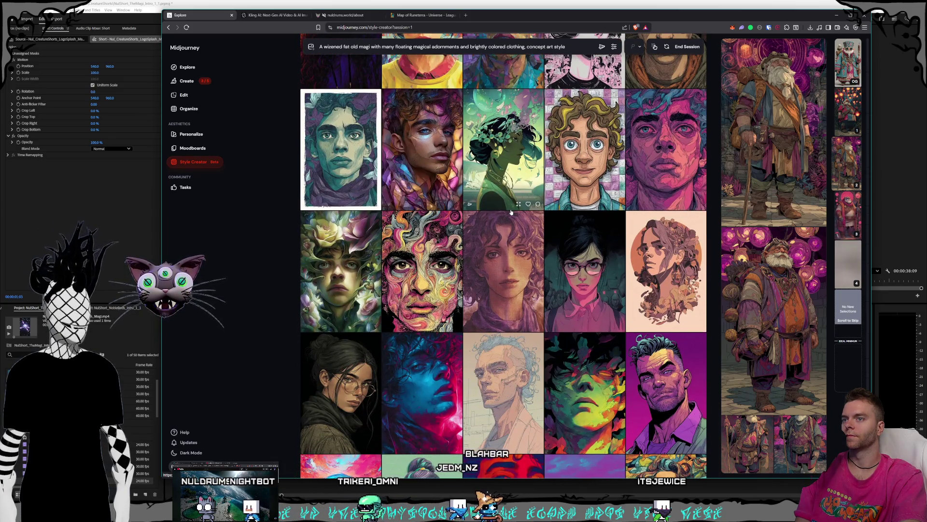
scroll(511, 212, down, 1)
scroll(512, 213, down, 1)
scroll(512, 212, down, 1)
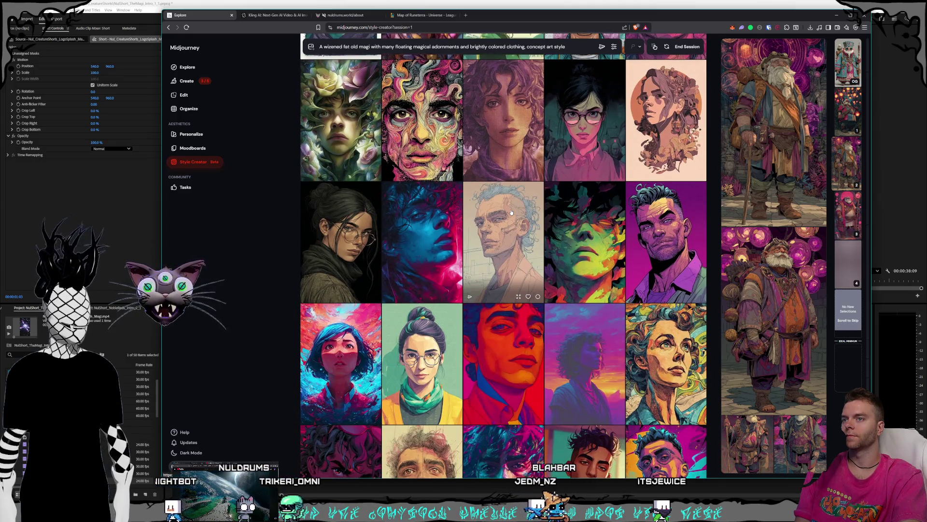
scroll(512, 212, down, 1)
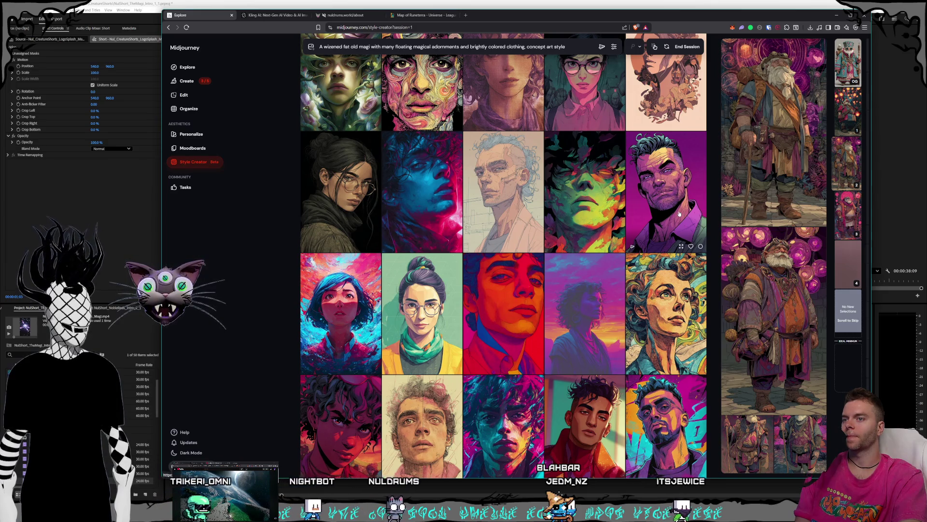
scroll(603, 193, down, 3)
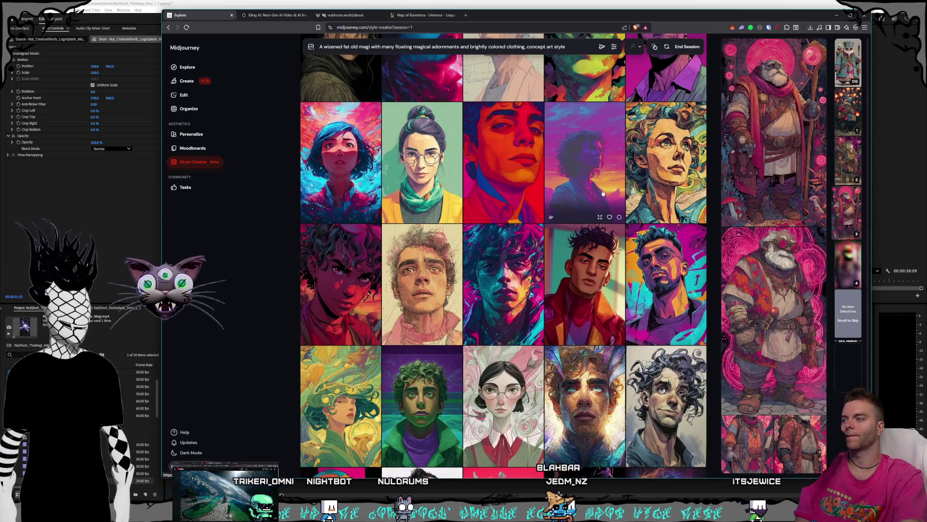
scroll(601, 194, down, 1)
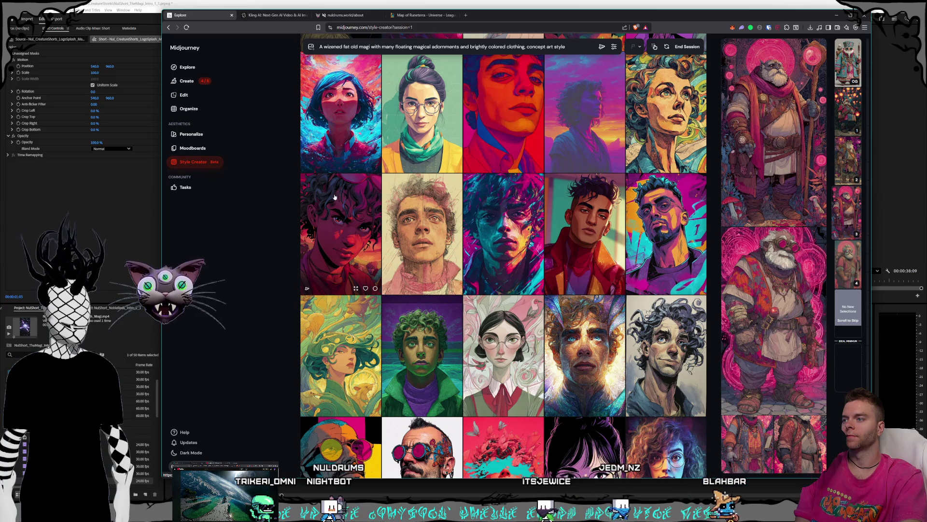
scroll(406, 206, down, 5)
scroll(478, 217, down, 5)
scroll(547, 231, down, 5)
scroll(546, 230, down, 2)
scroll(547, 231, down, 2)
scroll(547, 230, down, 2)
scroll(547, 230, down, 2)
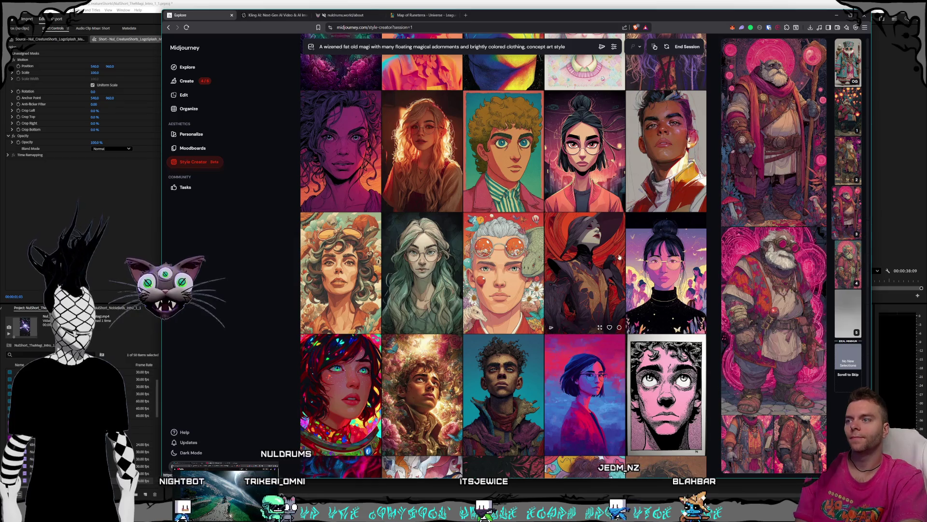
scroll(600, 258, down, 2)
scroll(600, 257, down, 1)
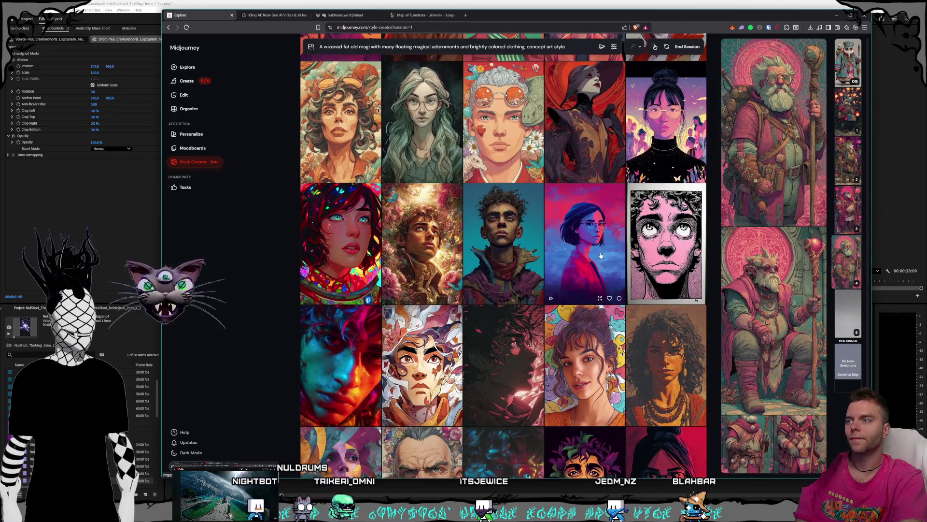
scroll(600, 256, down, 2)
scroll(600, 256, down, 1)
scroll(600, 255, down, 2)
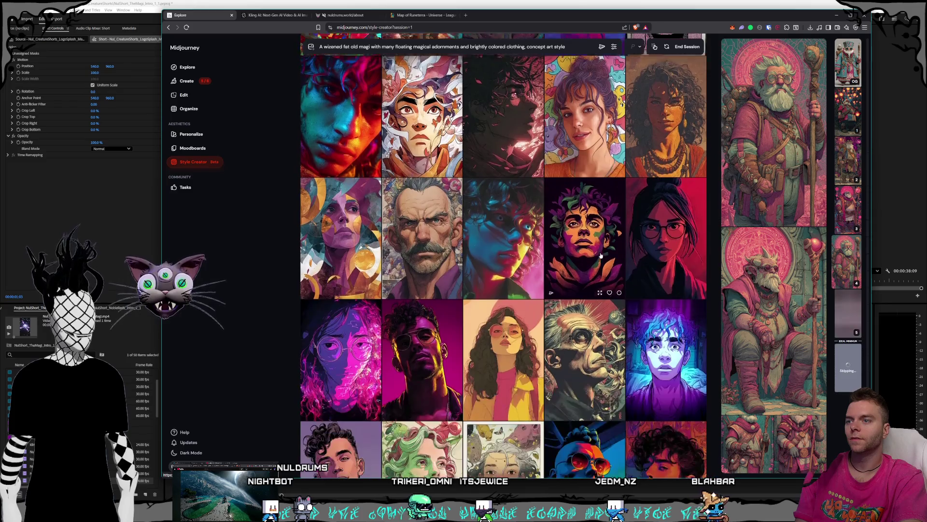
scroll(601, 255, down, 2)
scroll(600, 255, down, 1)
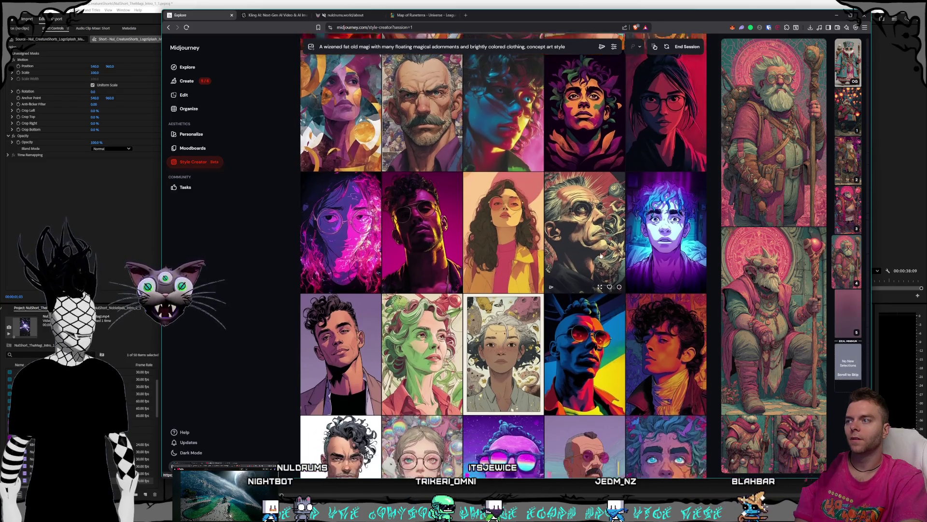
scroll(601, 255, up, 2)
scroll(601, 256, down, 3)
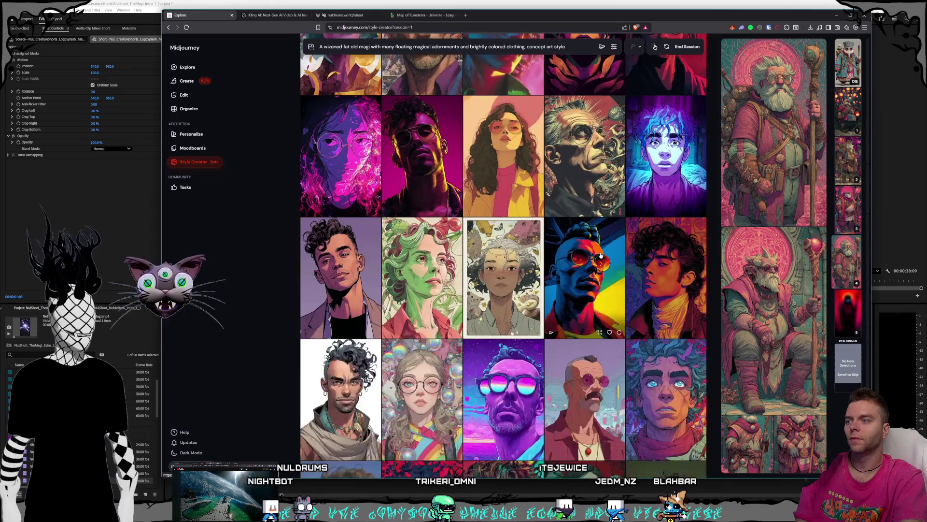
scroll(600, 255, down, 3)
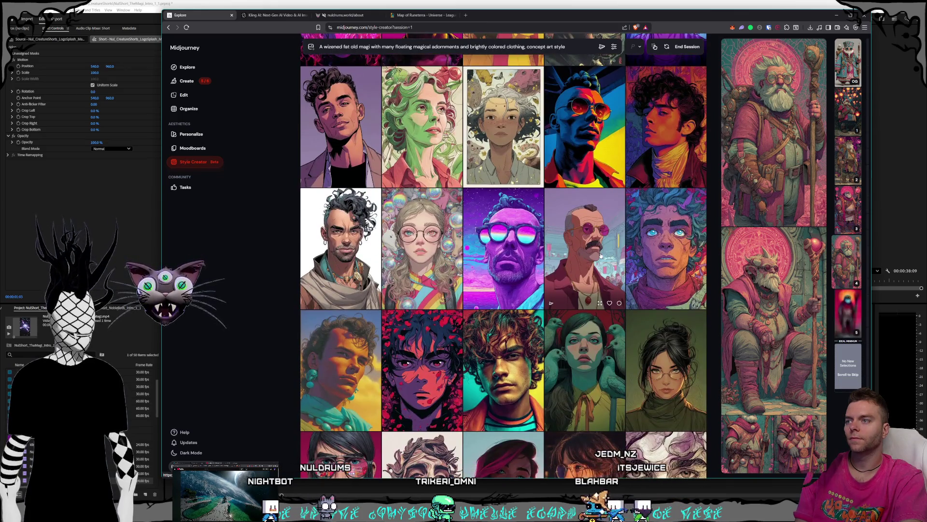
scroll(600, 255, down, 2)
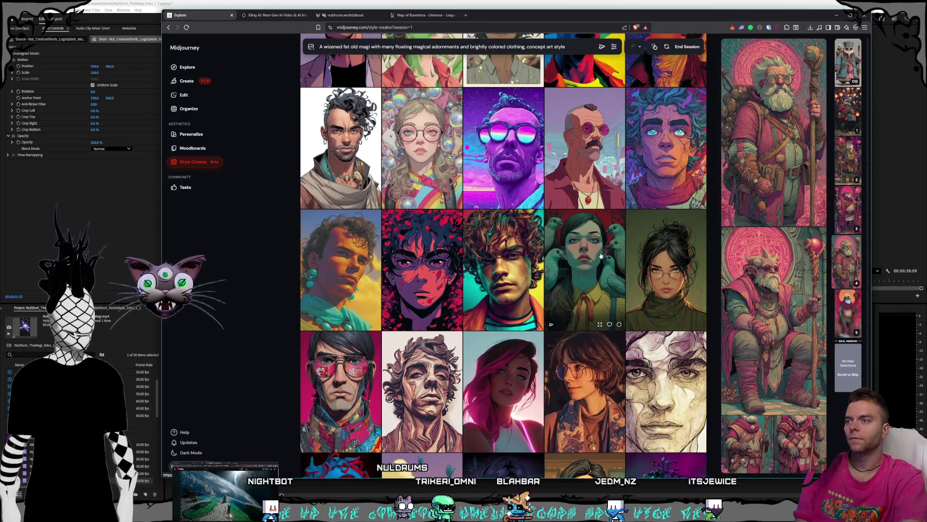
scroll(601, 255, down, 2)
scroll(599, 255, down, 2)
scroll(600, 255, down, 1)
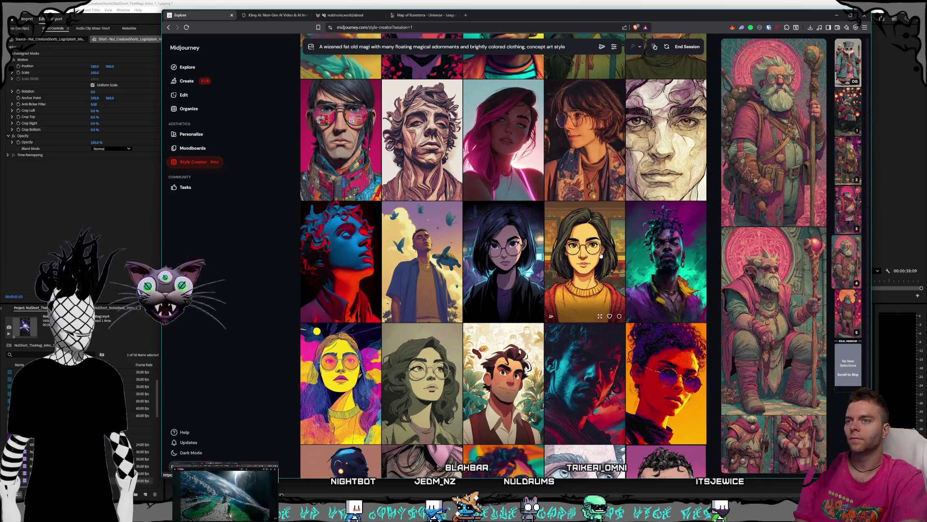
scroll(600, 255, down, 1)
scroll(600, 254, down, 1)
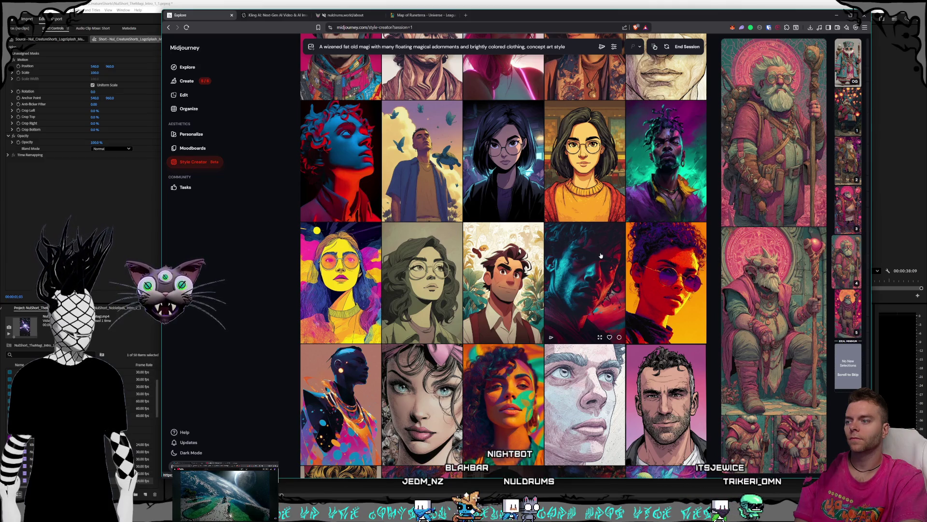
scroll(601, 255, down, 1)
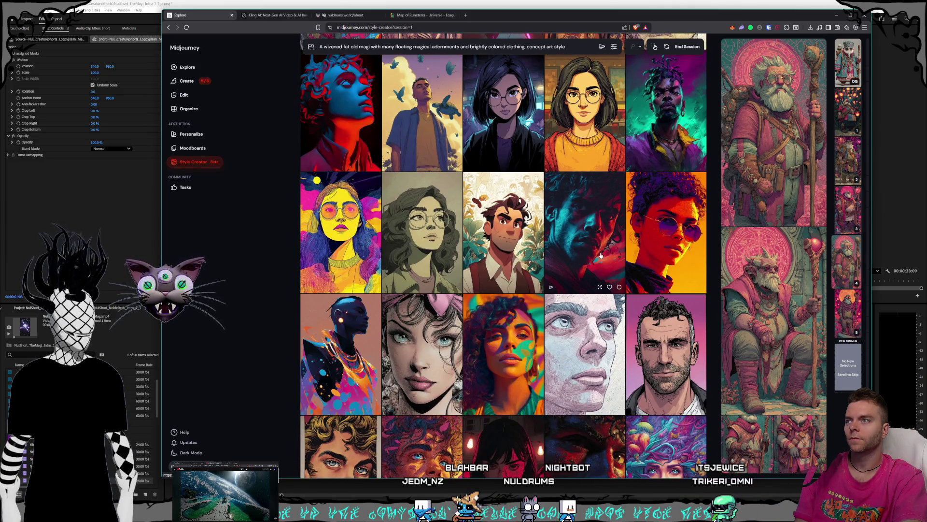
scroll(601, 255, down, 1)
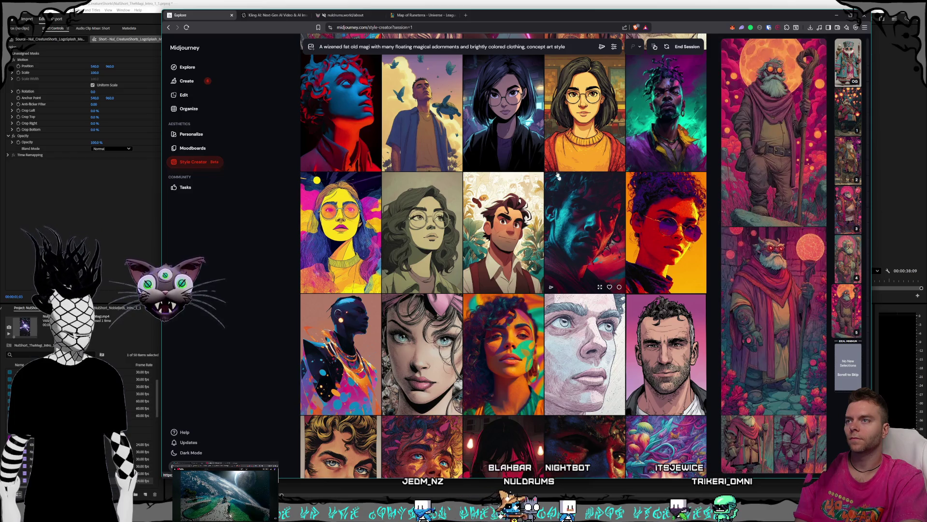
scroll(536, 160, down, 4)
scroll(537, 161, down, 3)
scroll(537, 162, down, 3)
scroll(536, 164, down, 3)
scroll(537, 163, down, 2)
scroll(537, 167, down, 1)
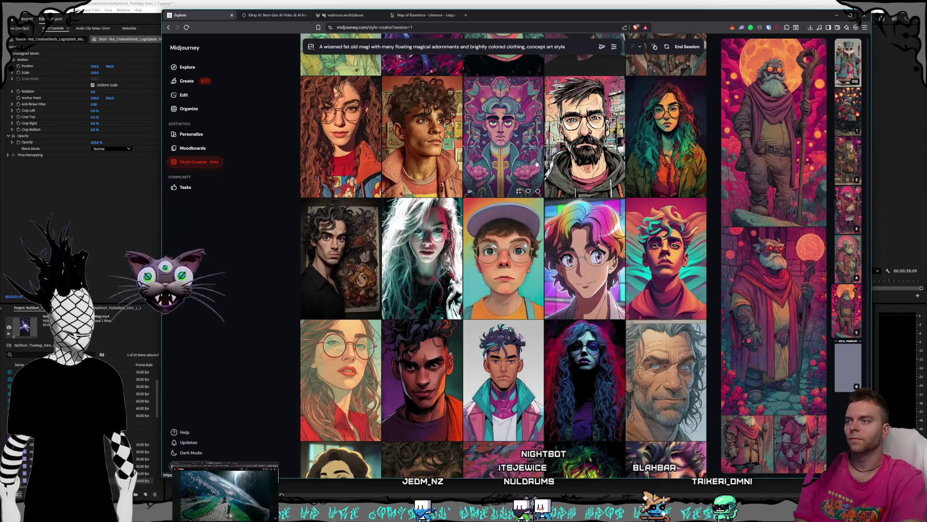
scroll(537, 173, down, 1)
scroll(537, 176, down, 1)
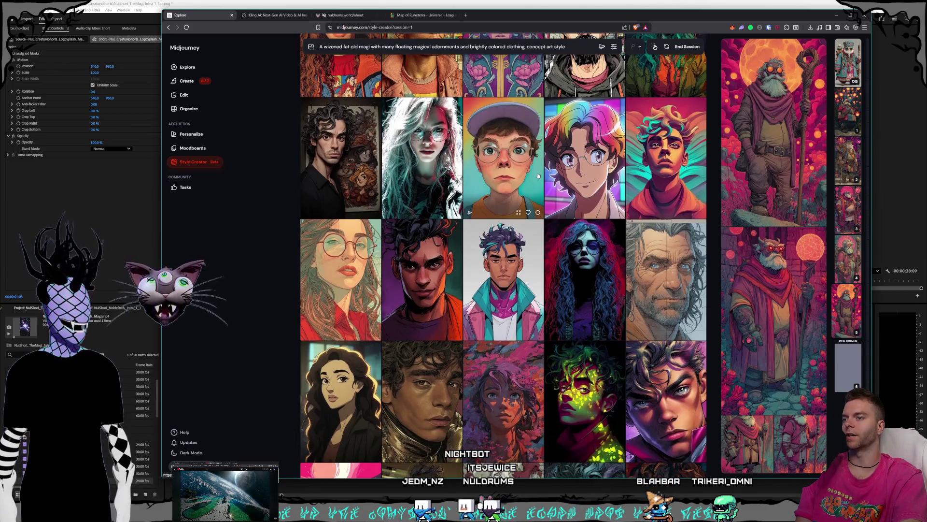
scroll(536, 177, down, 1)
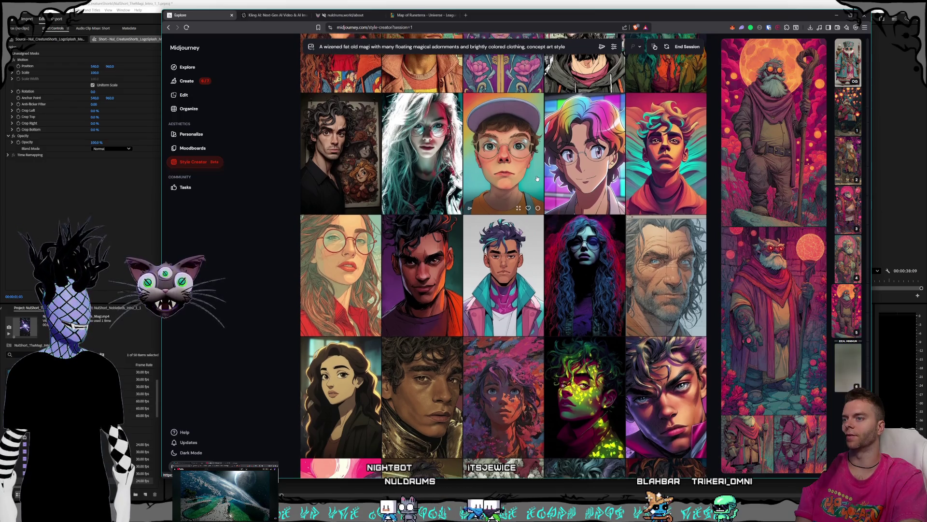
scroll(534, 184, down, 1)
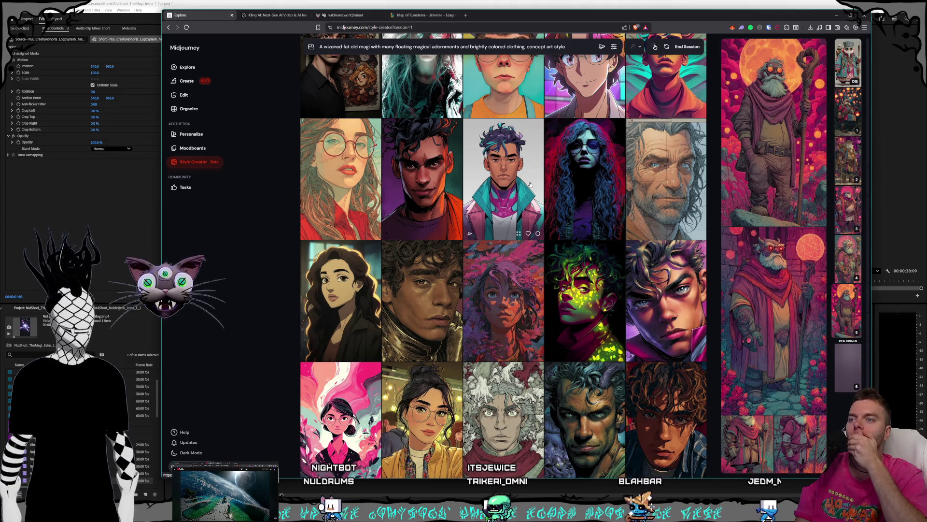
scroll(530, 185, down, 1)
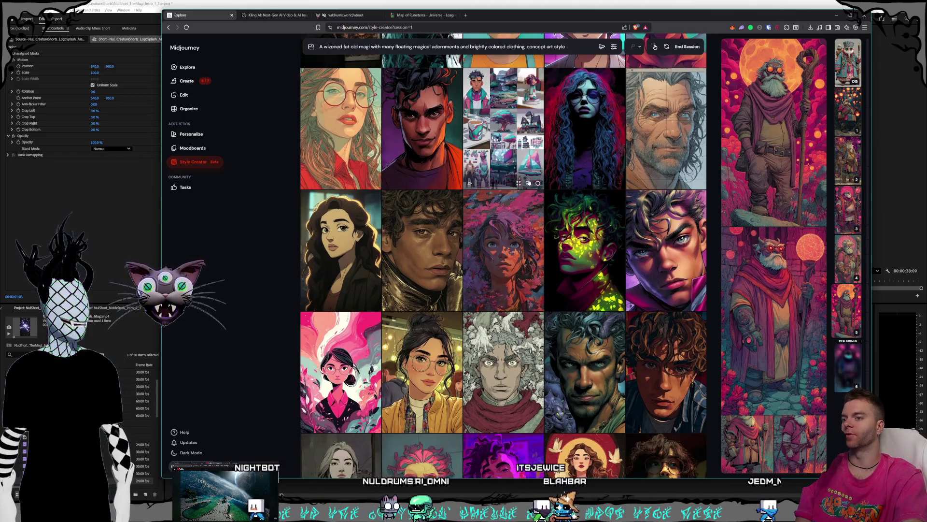
scroll(537, 158, down, 1)
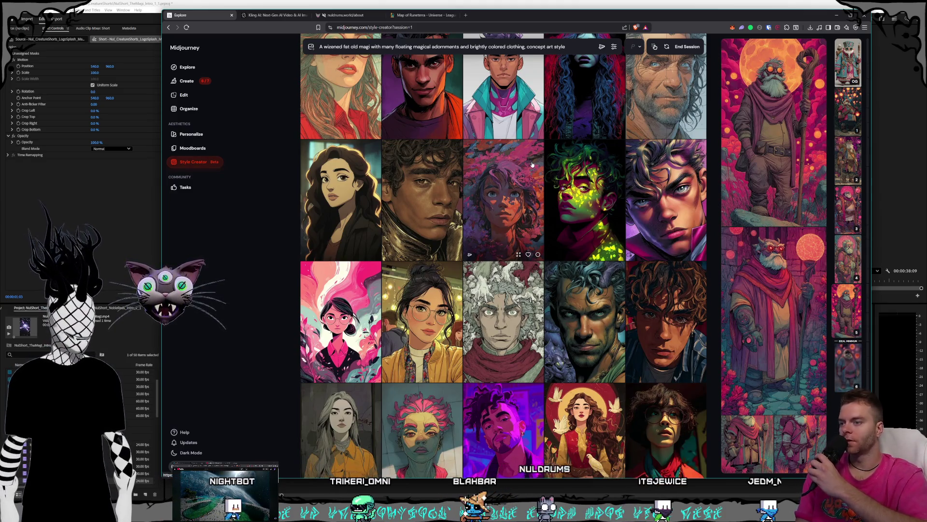
scroll(536, 159, down, 1)
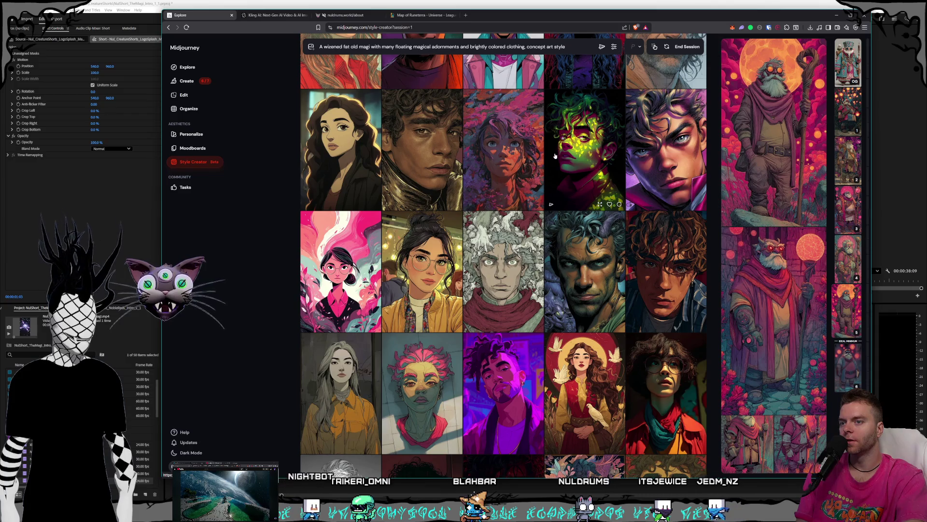
scroll(554, 155, down, 2)
mouse_move(774, 319)
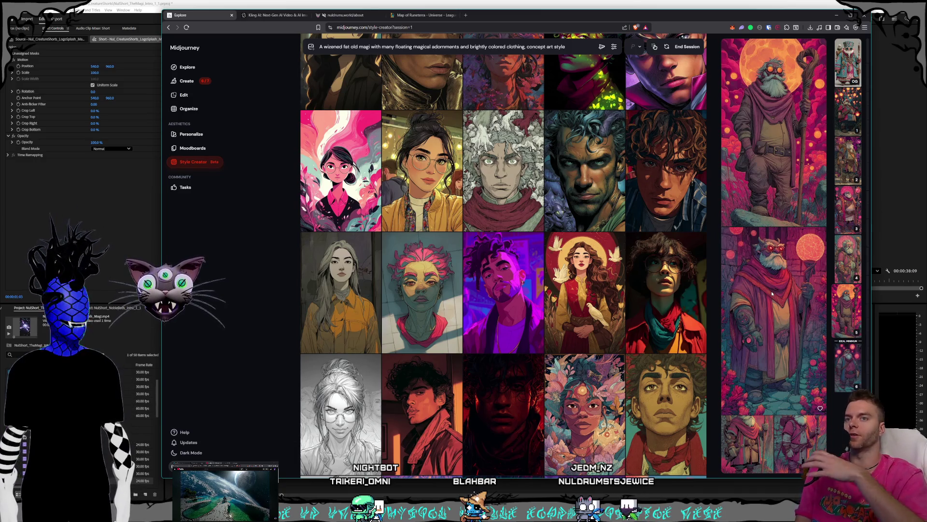
mouse_move(847, 308)
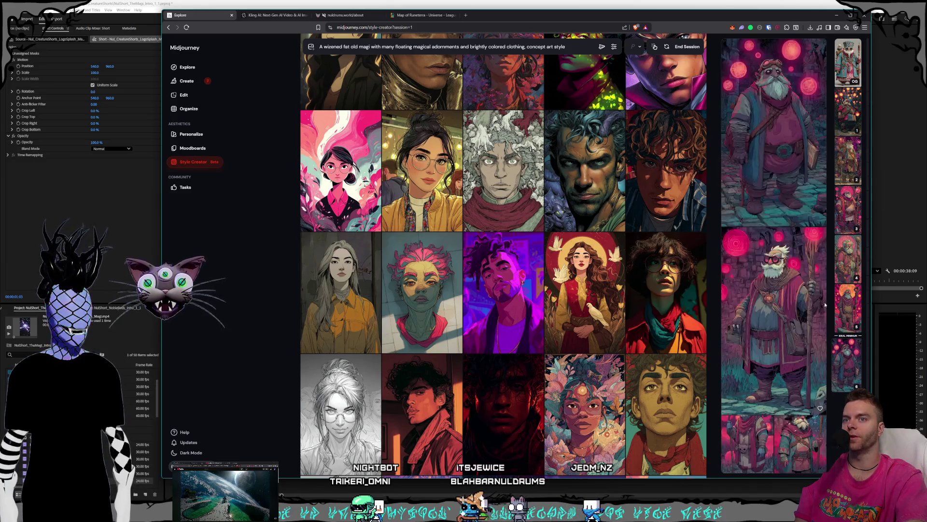
Show the latest numbered wizard preview set from the right sidebar.
click(851, 367)
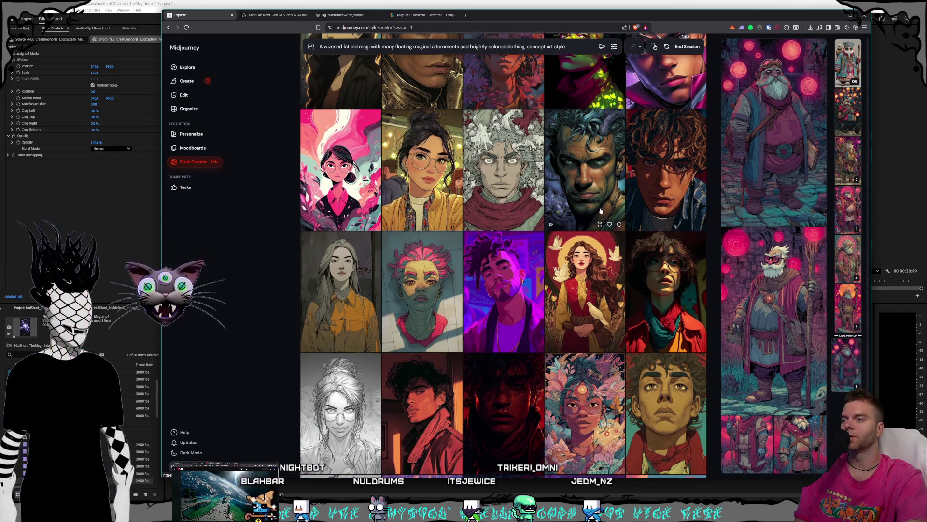
scroll(600, 211, down, 2)
scroll(599, 211, down, 1)
scroll(604, 290, down, 2)
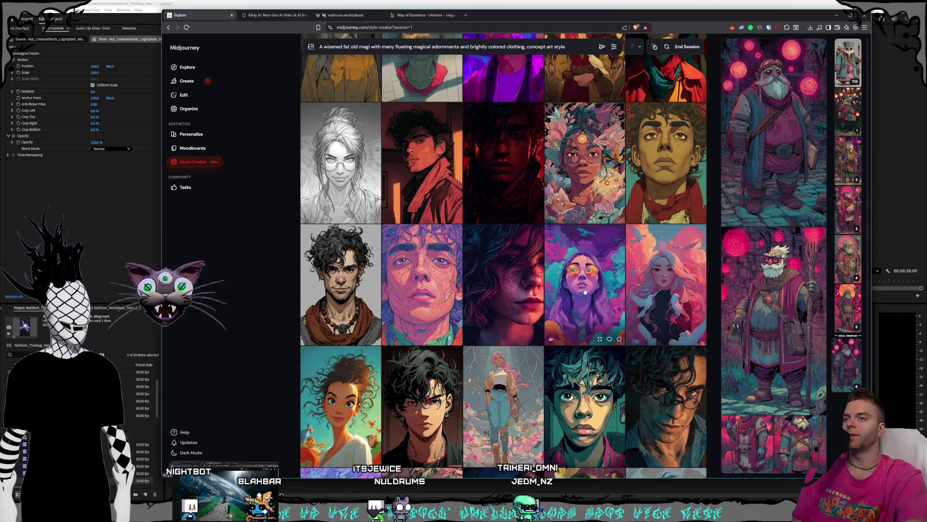
scroll(590, 293, down, 2)
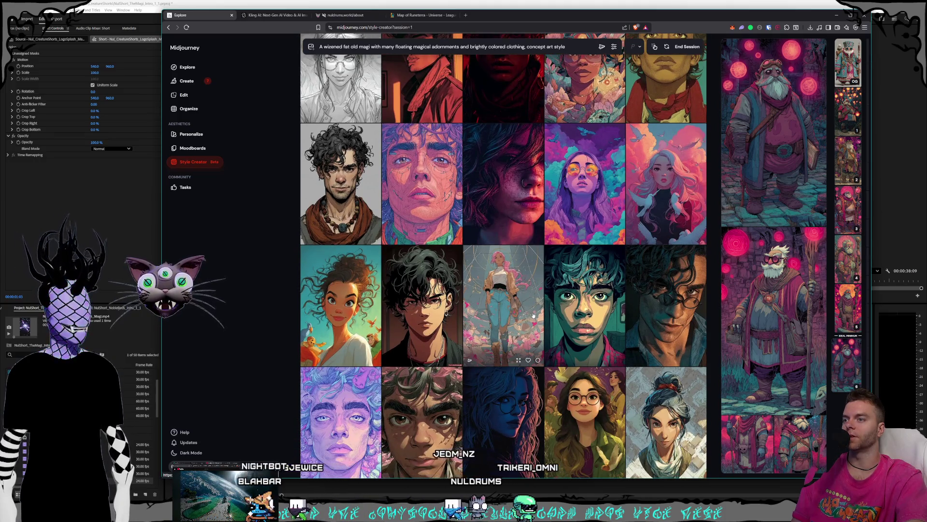
scroll(580, 284, down, 1)
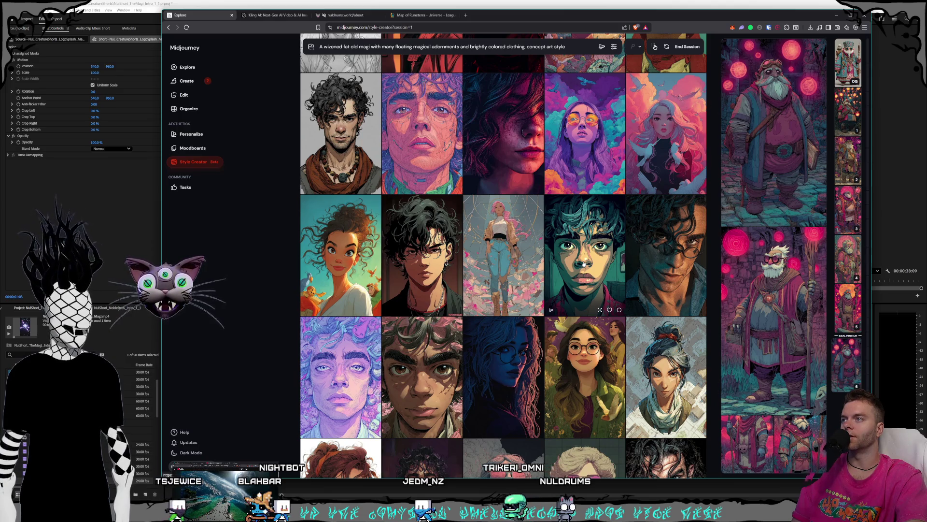
scroll(585, 263, up, 1)
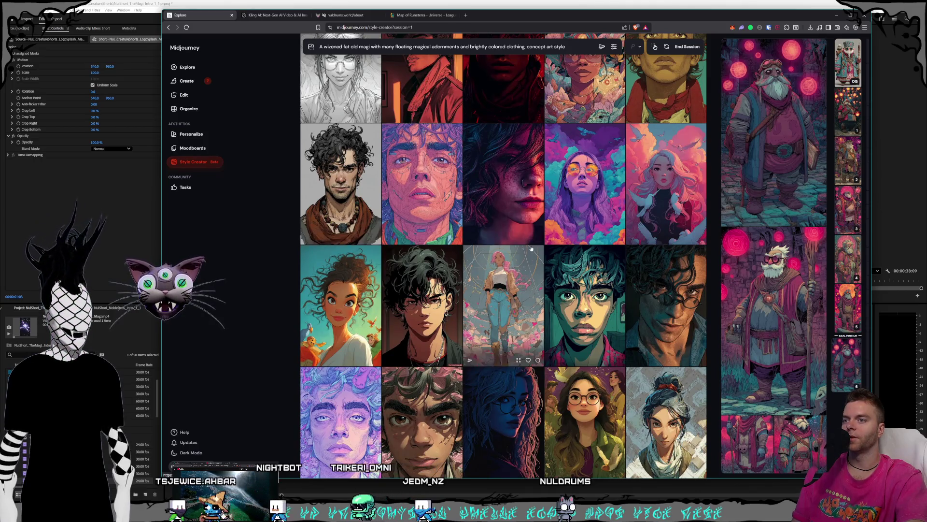
scroll(449, 218, up, 4)
scroll(531, 232, up, 2)
scroll(530, 232, up, 1)
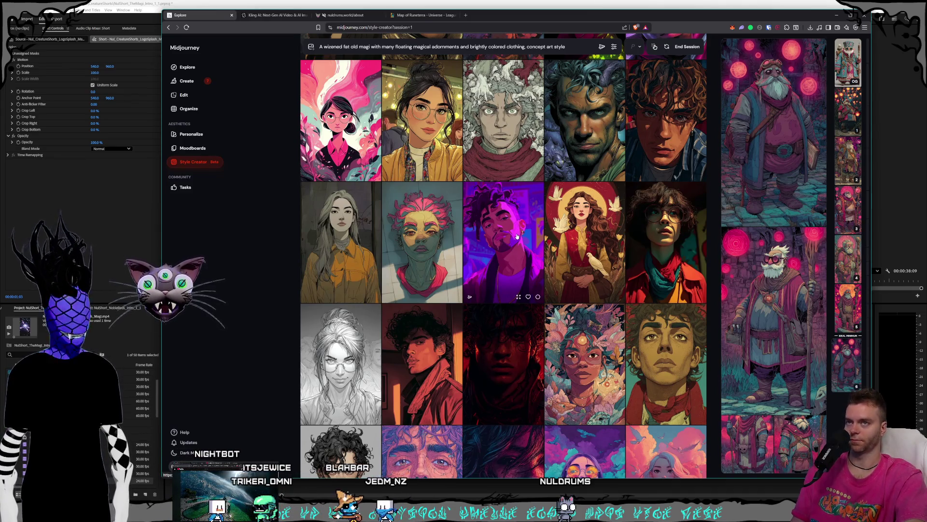
scroll(517, 234, down, 2)
scroll(566, 253, down, 3)
scroll(564, 253, down, 1)
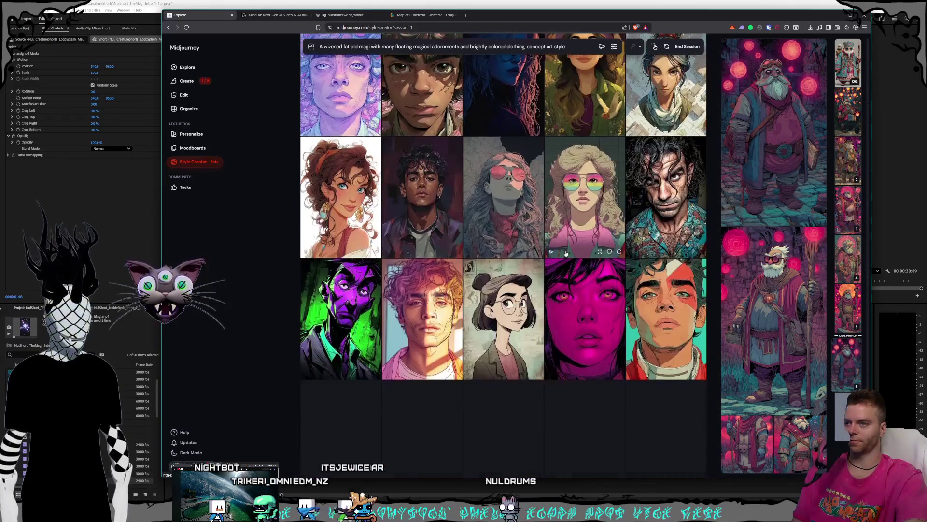
scroll(564, 254, down, 3)
scroll(564, 254, down, 3)
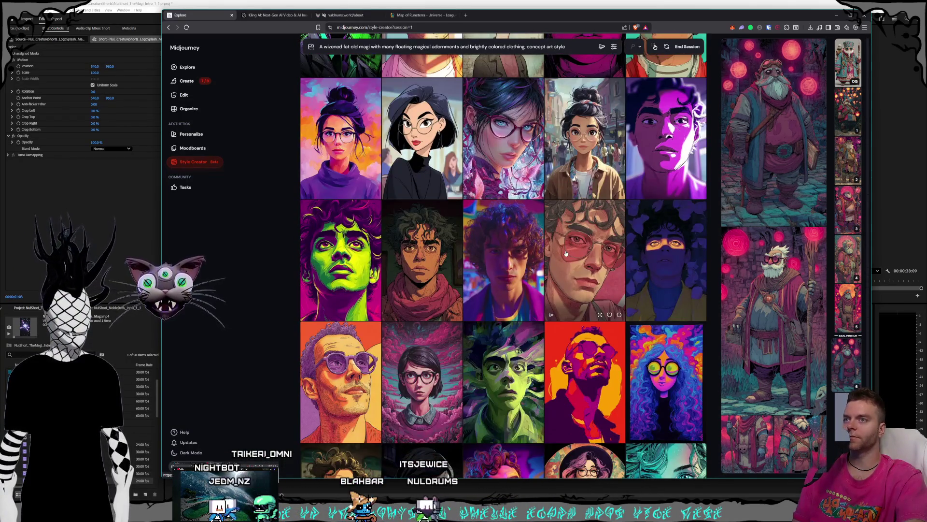
scroll(566, 253, down, 1)
scroll(566, 252, down, 1)
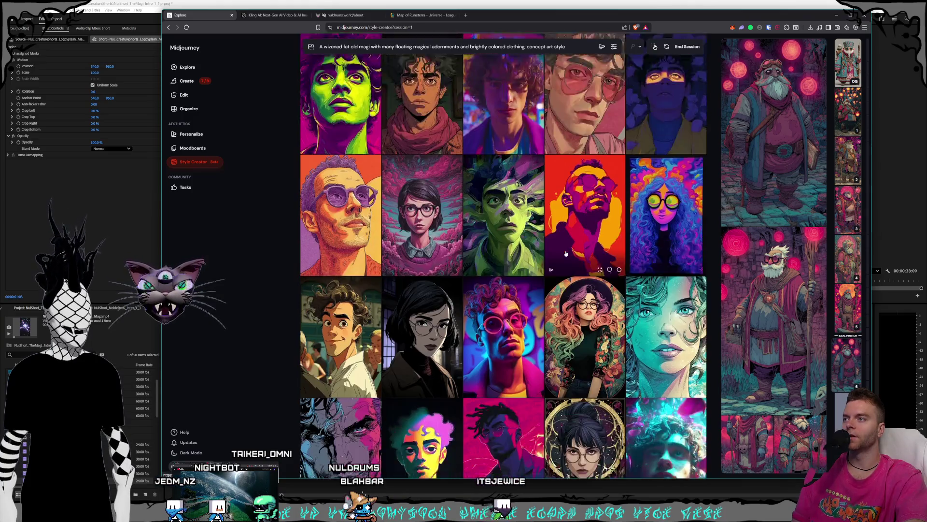
scroll(566, 253, down, 1)
scroll(566, 253, down, 1)
scroll(566, 252, down, 1)
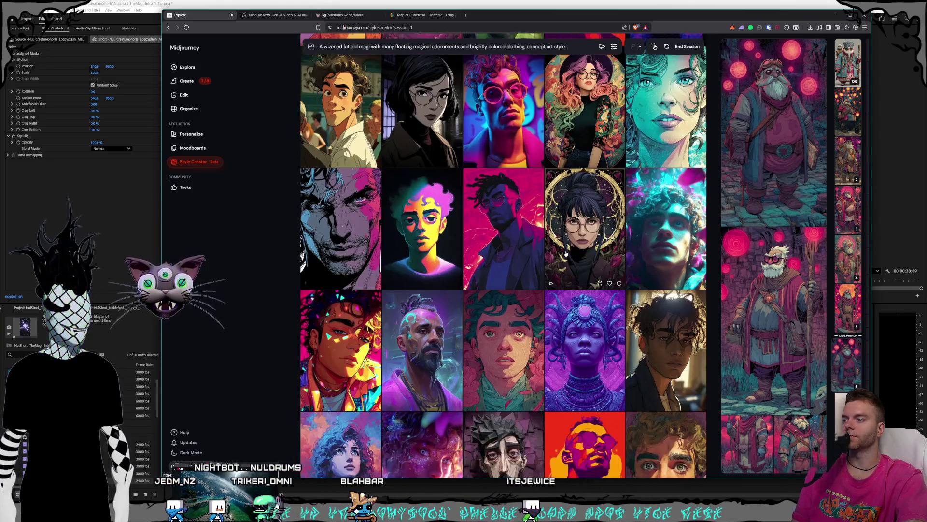
scroll(562, 256, down, 1)
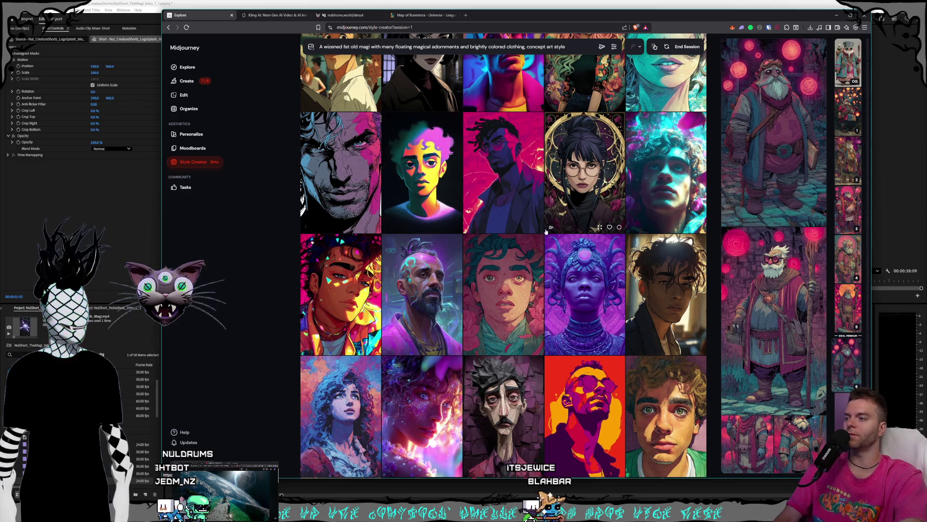
scroll(554, 217, down, 2)
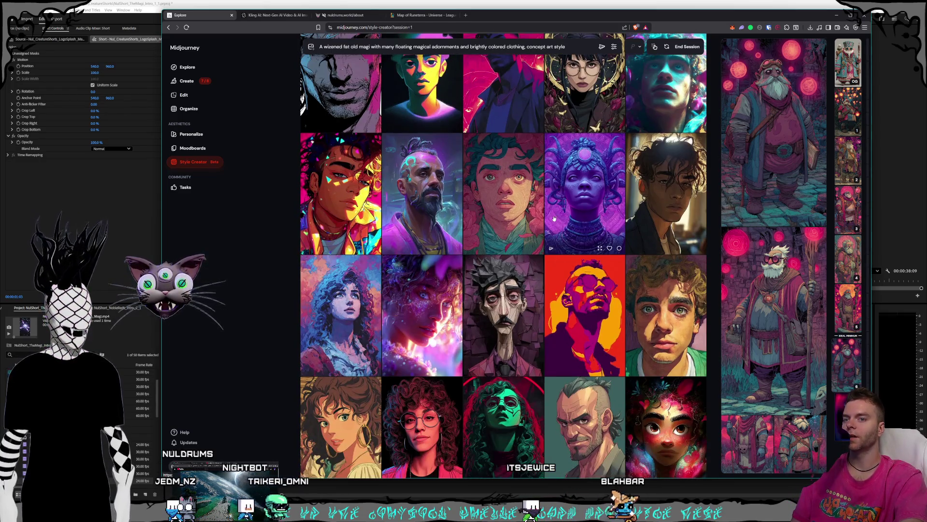
scroll(554, 234, down, 2)
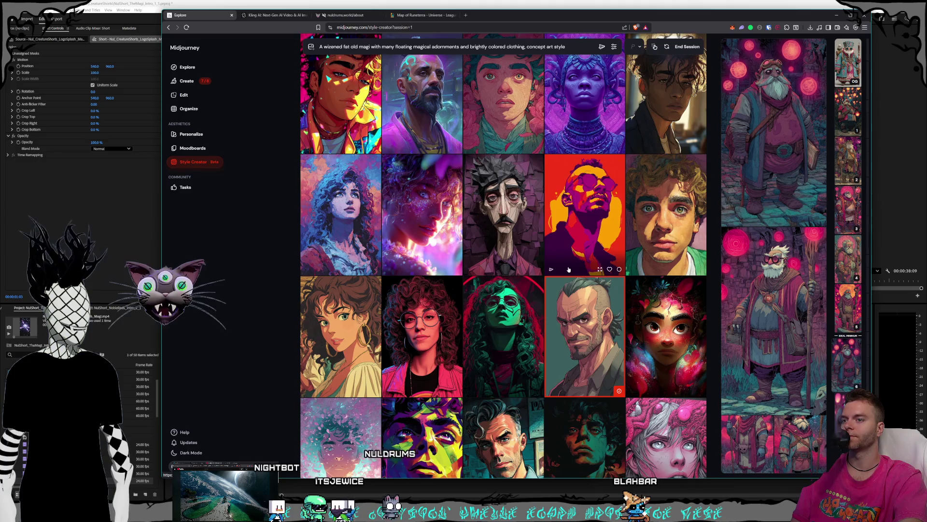
scroll(564, 280, down, 2)
scroll(569, 270, down, 2)
scroll(568, 270, down, 3)
scroll(569, 270, down, 2)
scroll(569, 270, down, 2)
scroll(569, 270, down, 1)
scroll(569, 270, down, 1)
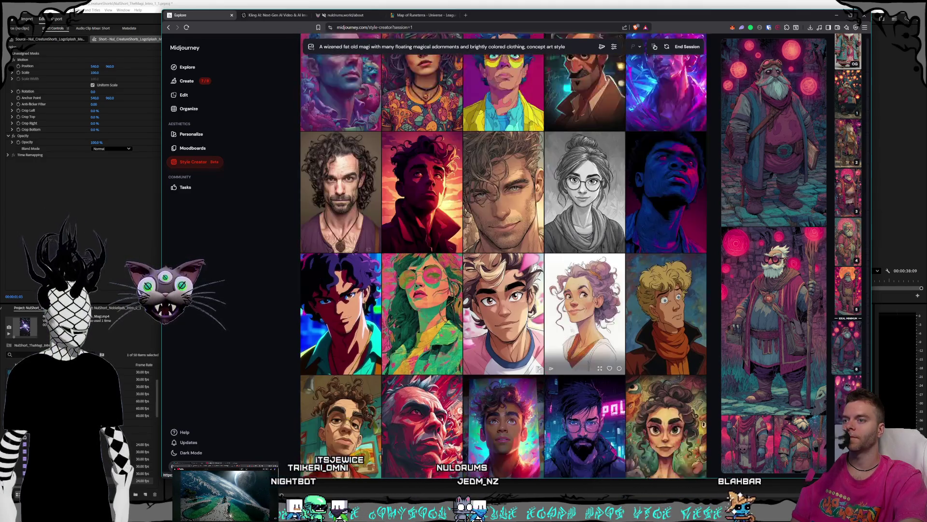
scroll(568, 270, down, 1)
scroll(568, 270, down, 1)
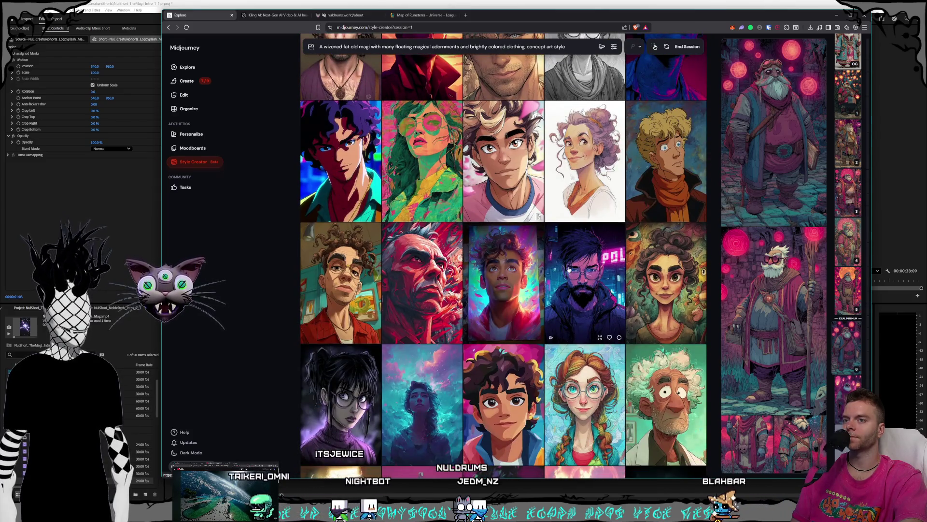
scroll(569, 269, down, 2)
scroll(568, 270, down, 1)
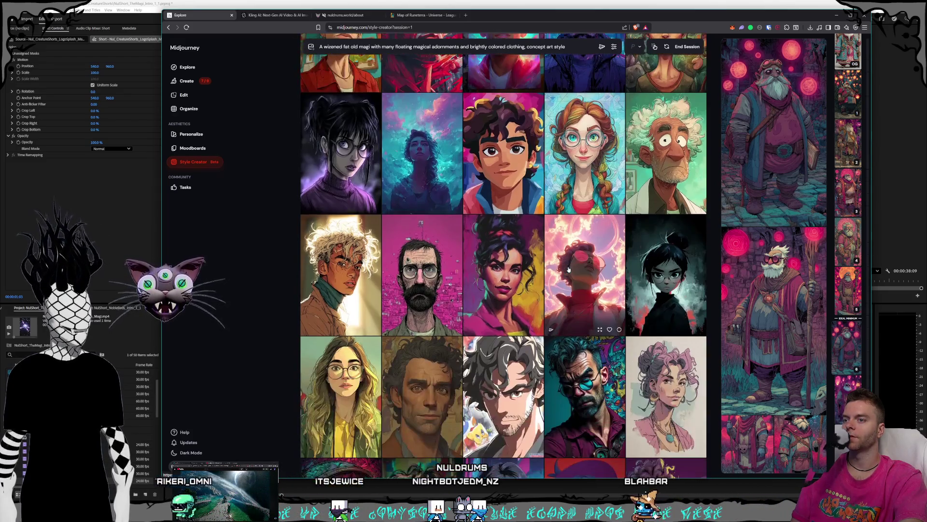
View a lantern-lit magi result from the grid at full size.
click(732, 290)
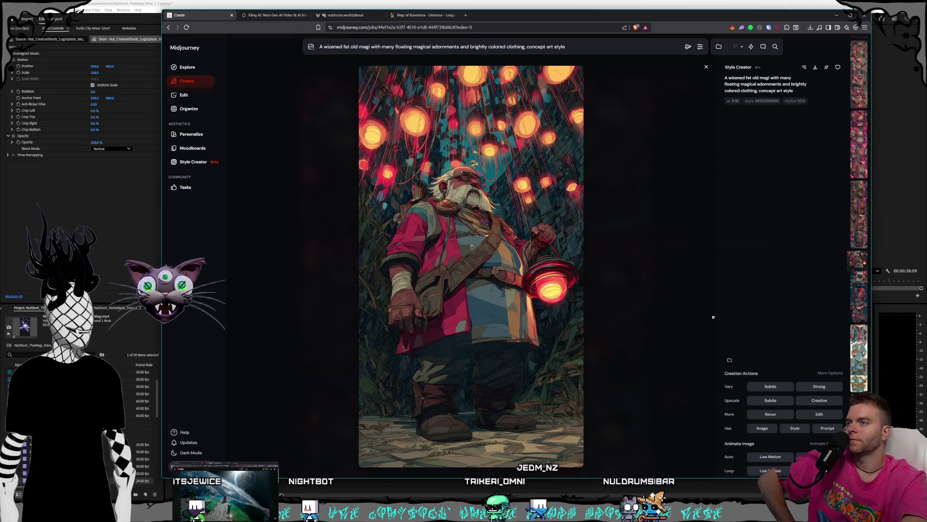
scroll(712, 317, down, 1)
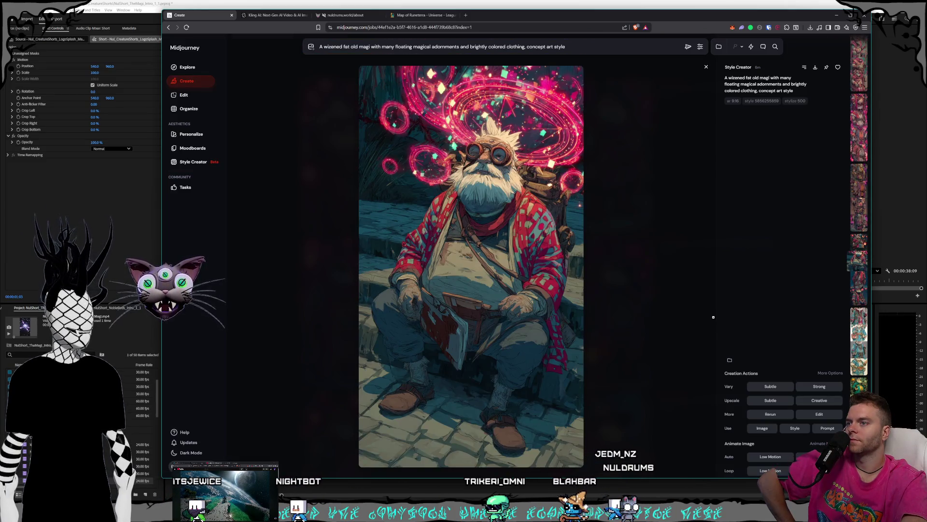
scroll(714, 317, down, 1)
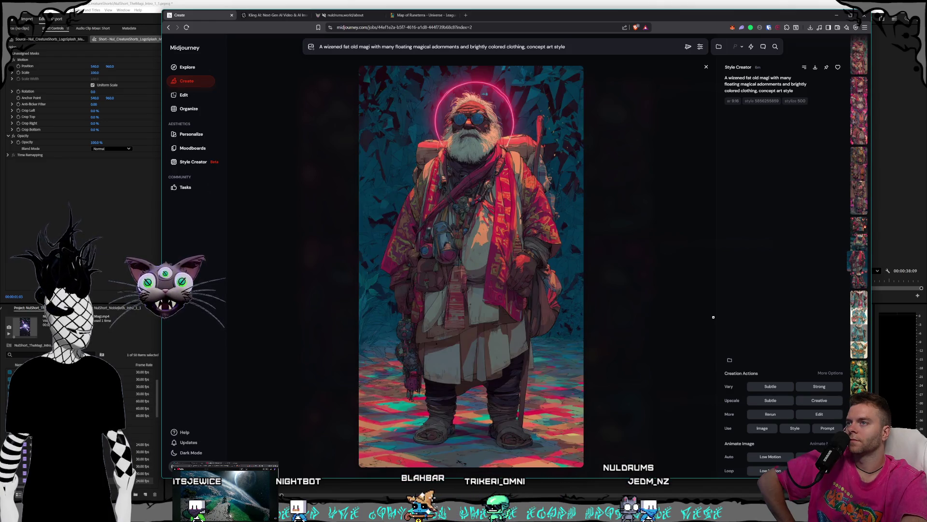
scroll(714, 317, down, 1)
scroll(713, 317, down, 1)
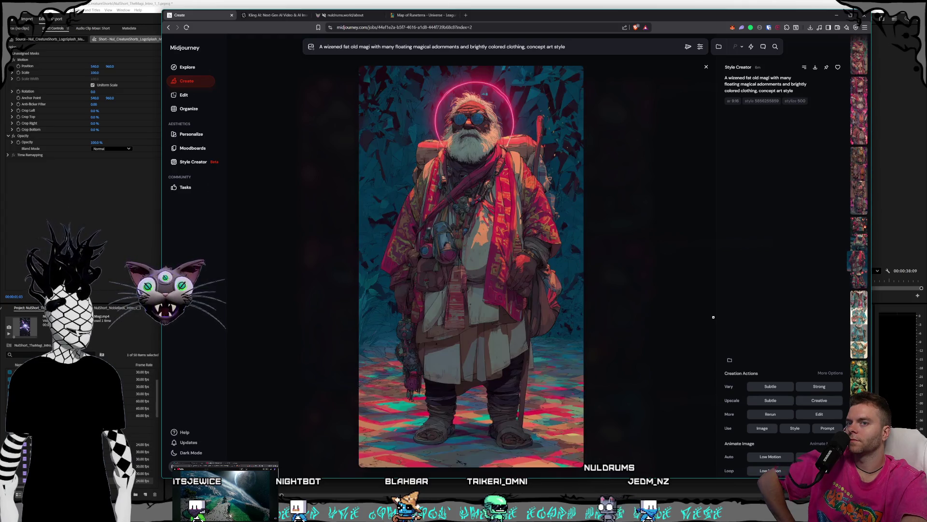
scroll(713, 317, down, 1)
scroll(713, 316, down, 1)
scroll(713, 317, down, 1)
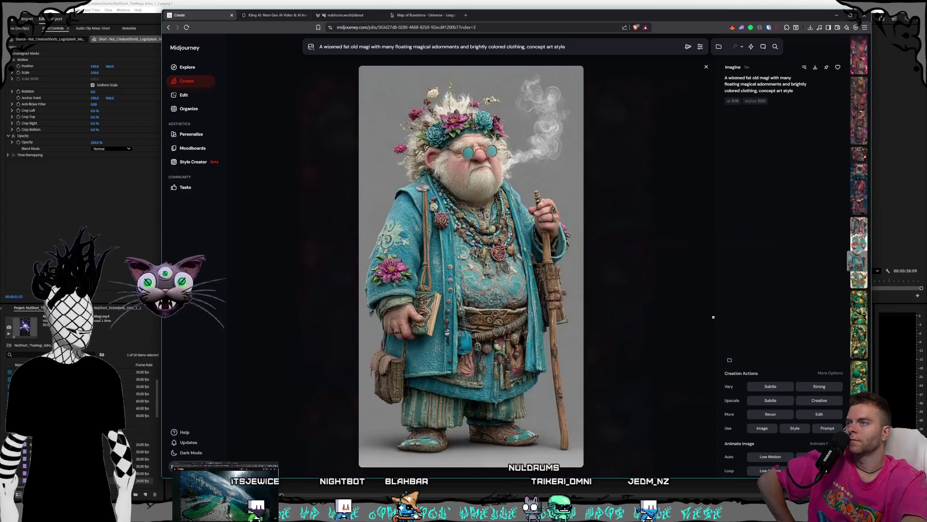
scroll(712, 316, down, 1)
scroll(713, 317, down, 1)
scroll(713, 317, down, 1)
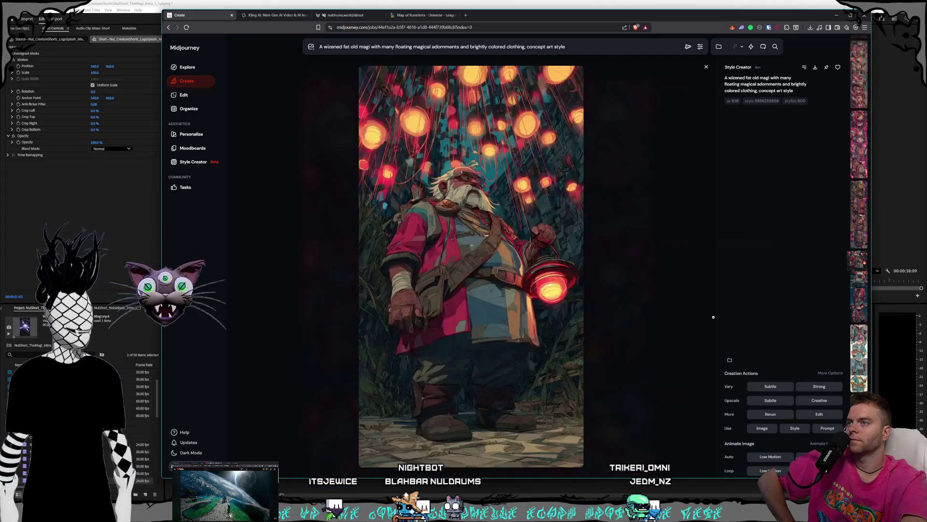
scroll(713, 316, down, 1)
scroll(713, 317, down, 1)
scroll(713, 316, down, 1)
scroll(714, 316, down, 1)
scroll(714, 317, down, 1)
scroll(712, 317, down, 1)
scroll(713, 317, down, 1)
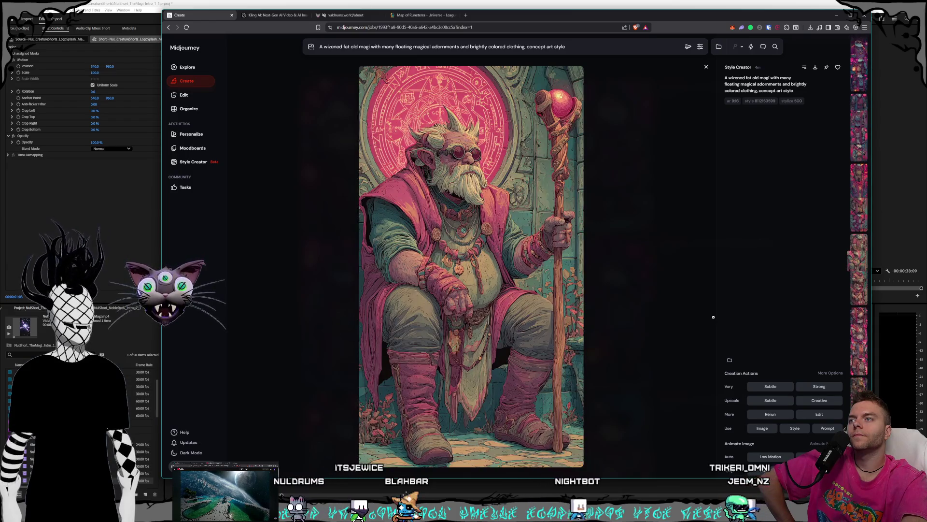
scroll(713, 317, down, 2)
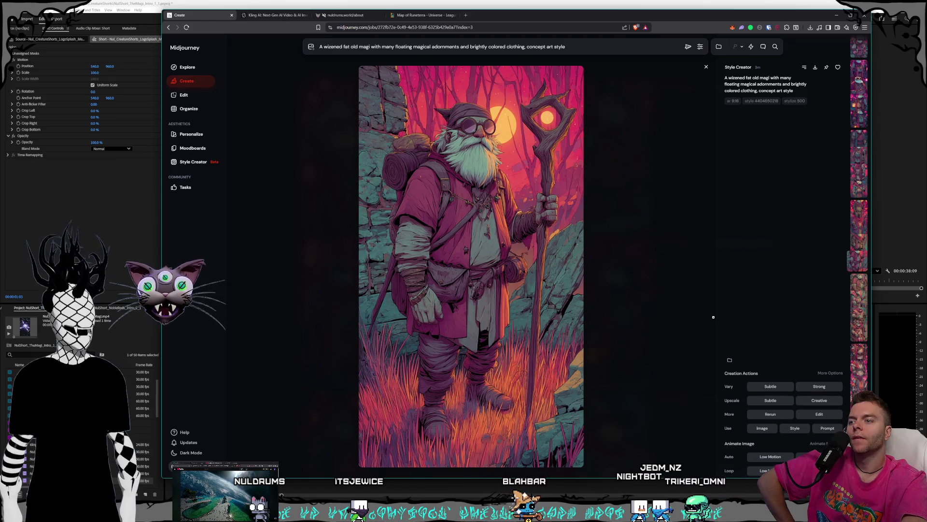
scroll(713, 317, down, 1)
scroll(713, 317, up, 1)
scroll(714, 317, down, 1)
scroll(713, 316, up, 1)
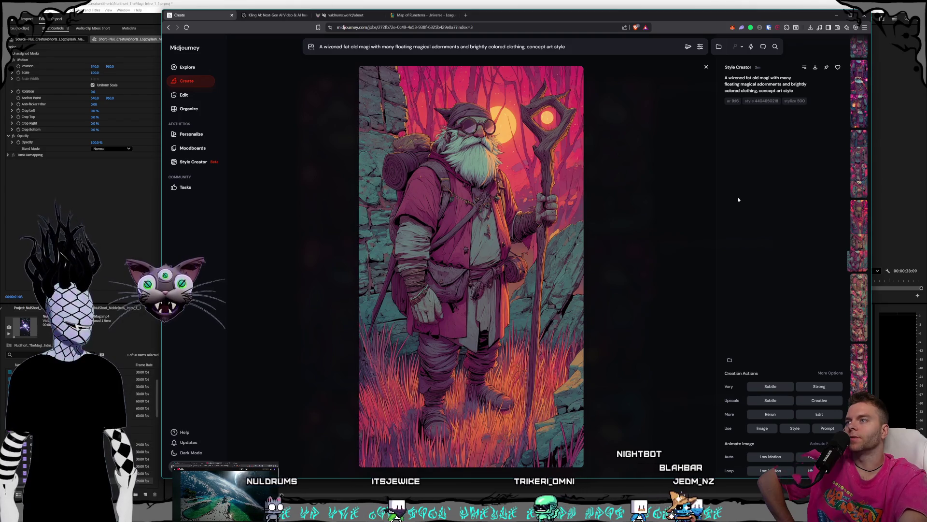
Start saving the pink-cloaked staff-carrying magi image to disk with Ctrl+S.
key(ctrl+s)
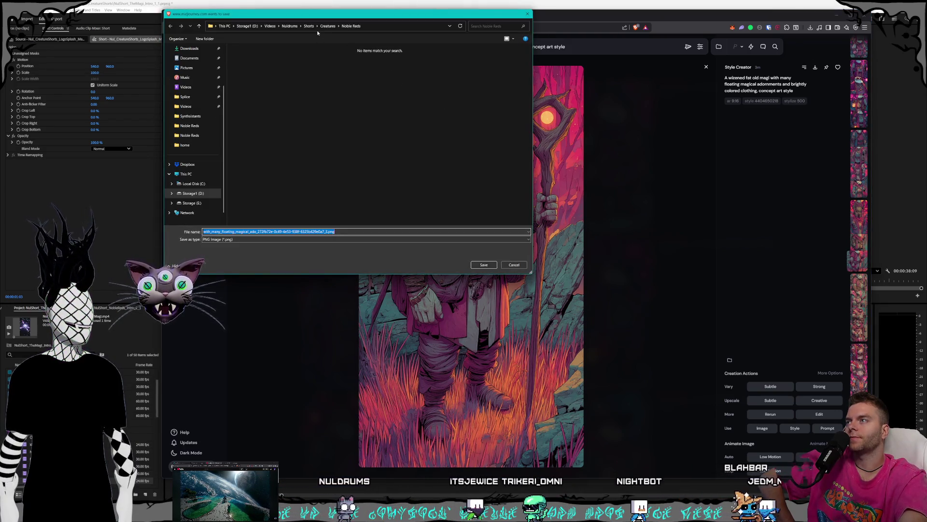
Save the magi PNG to Storage1 (D:) > Pictures > Nuldrums > Characters > Shorts > Magi.
click(247, 27)
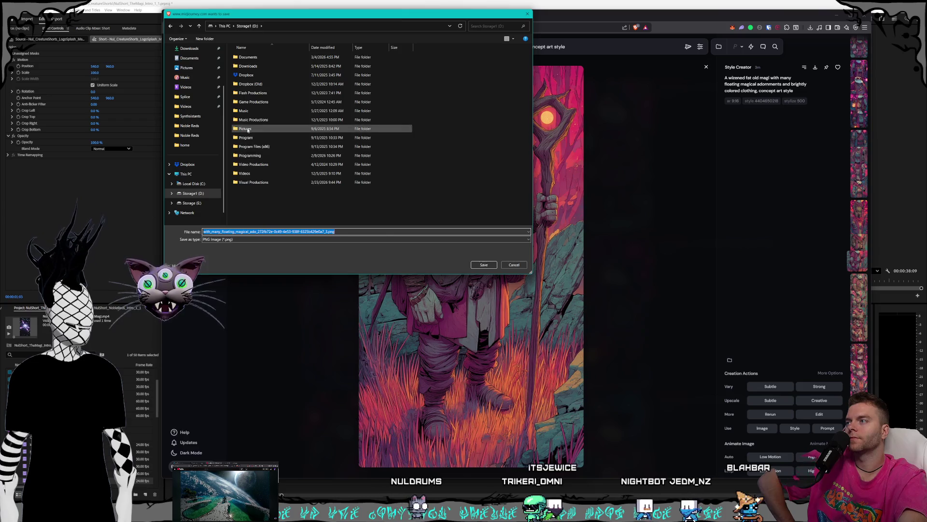
double_click(286, 131)
scroll(286, 136, down, 3)
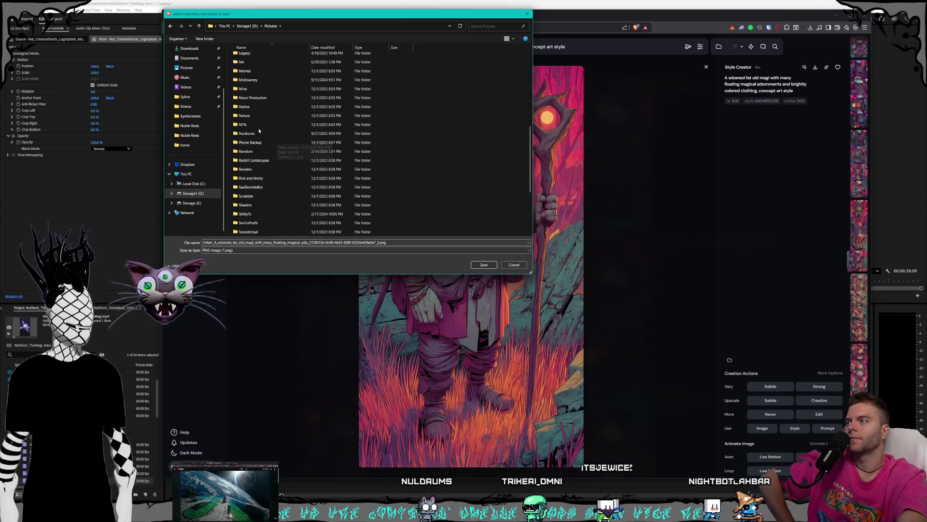
double_click(279, 133)
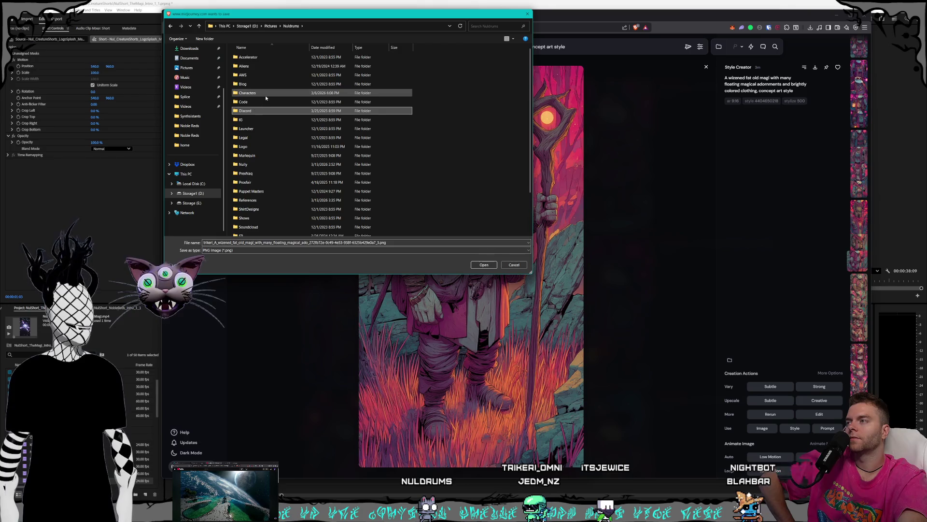
double_click(266, 94)
double_click(263, 76)
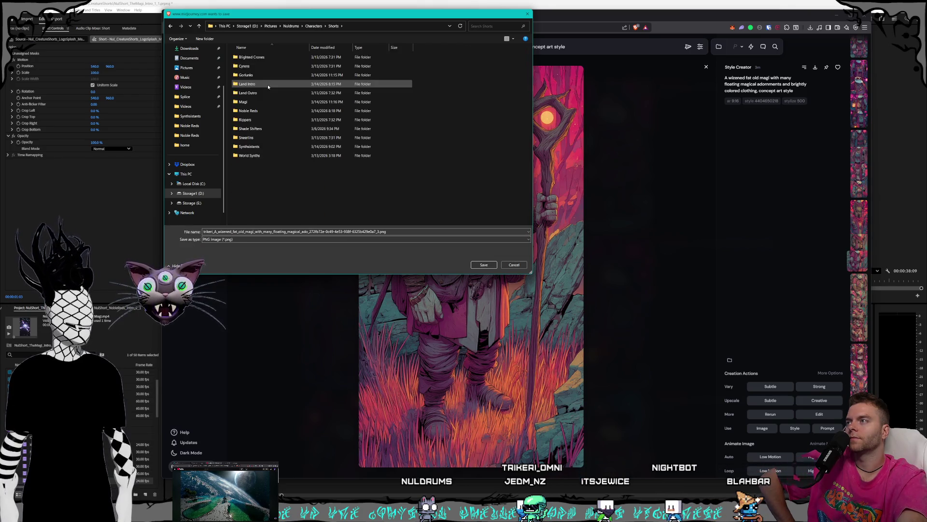
click(250, 147)
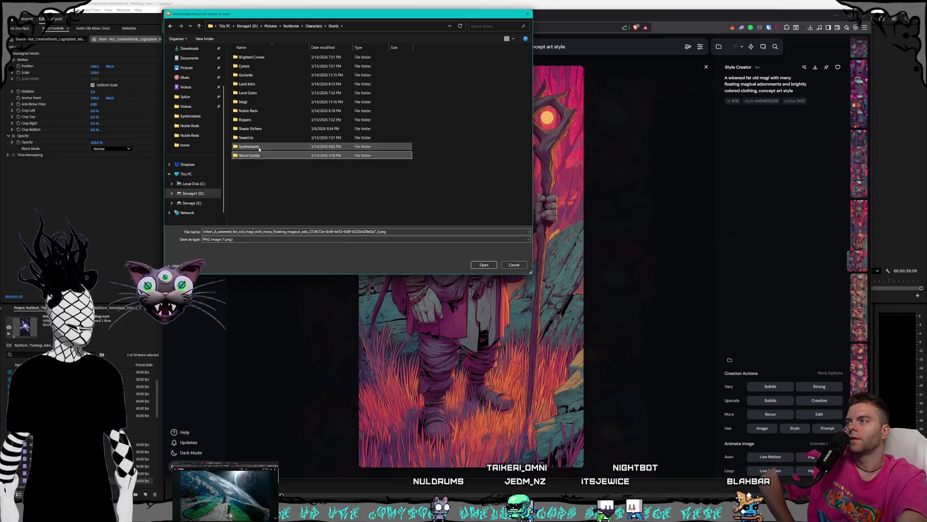
click(262, 76)
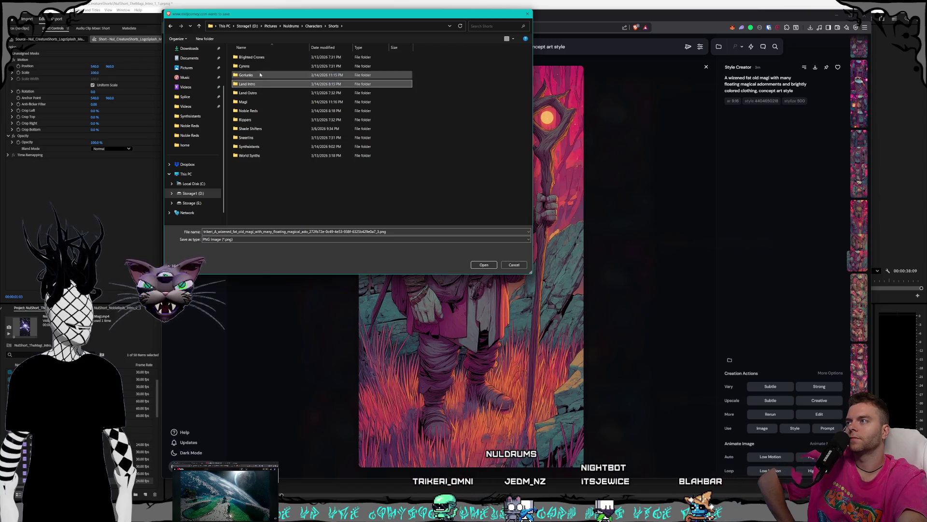
double_click(262, 102)
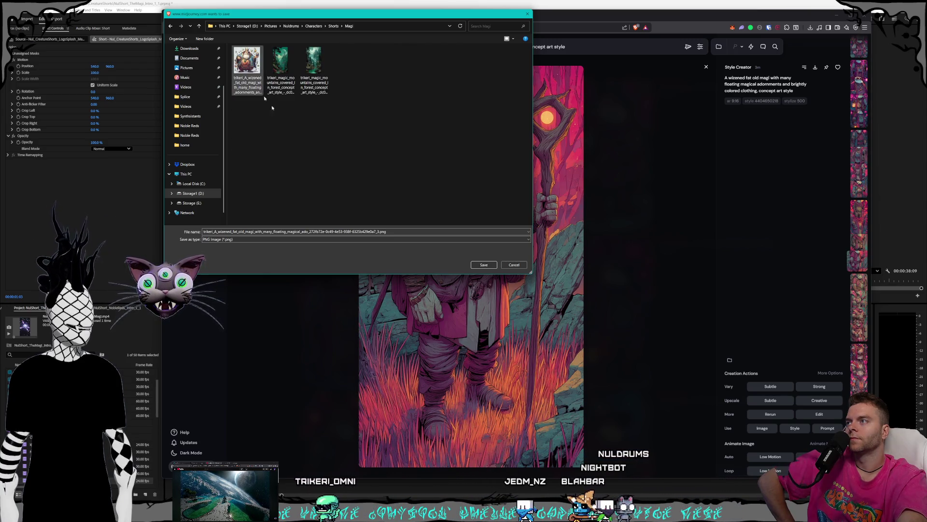
click(482, 265)
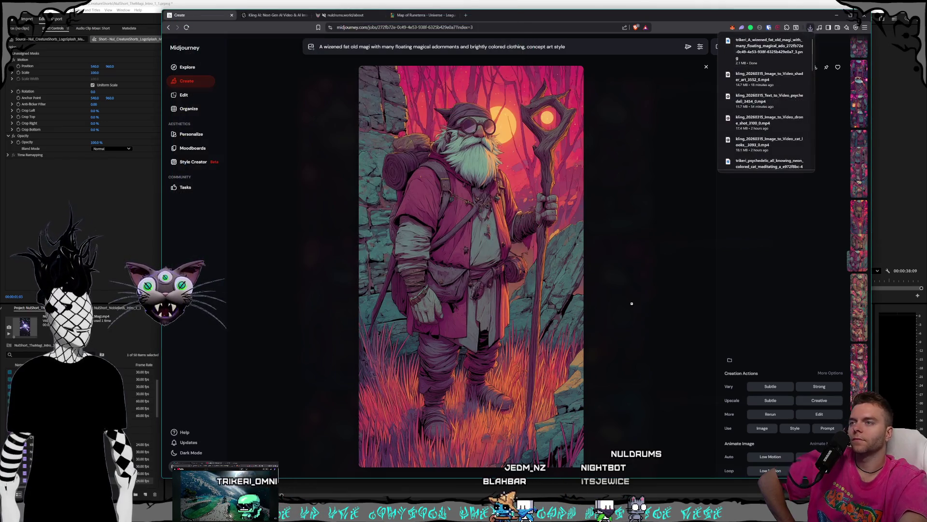
Step to another wizard generation and download it, confirming the save.
key(Down)
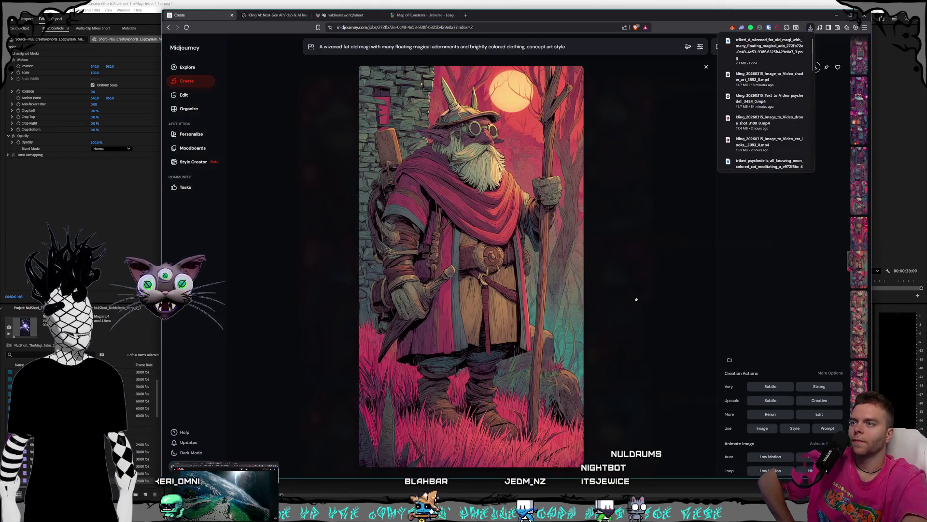
key(Down)
key(Down)
key(Down)
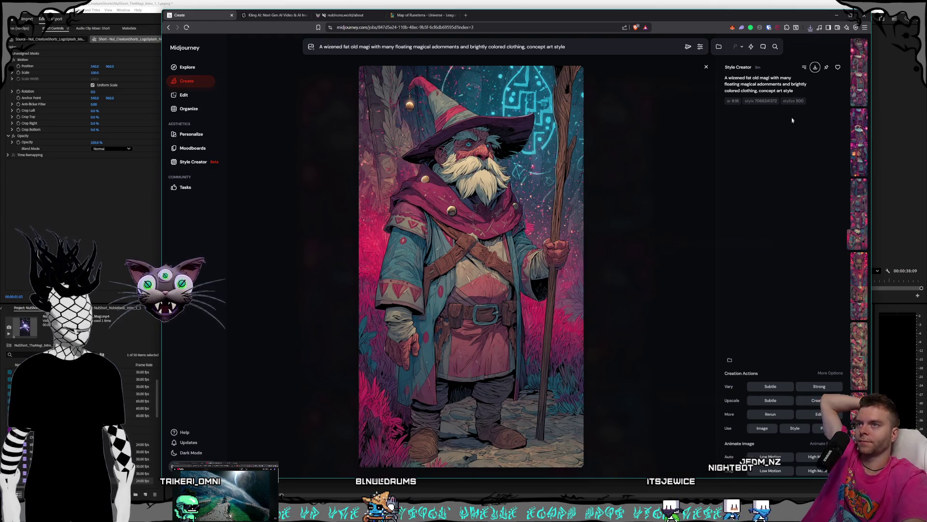
click(814, 69)
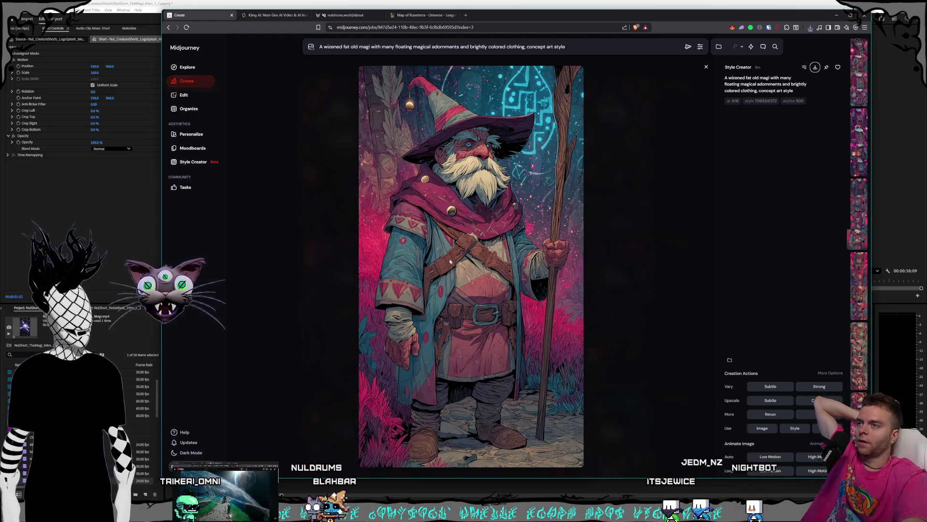
key(Return)
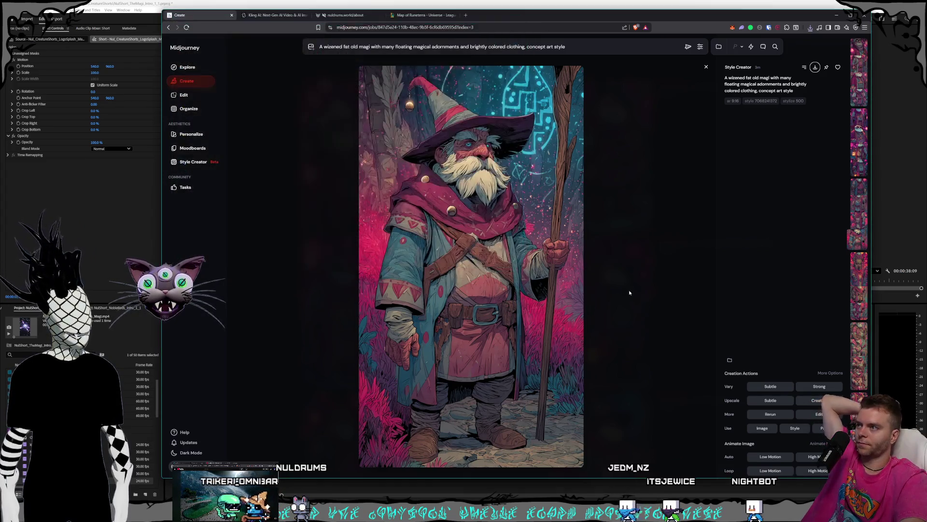
Flip back and forth through the other wizard variations with the arrow keys.
key(Left)
key(Left)
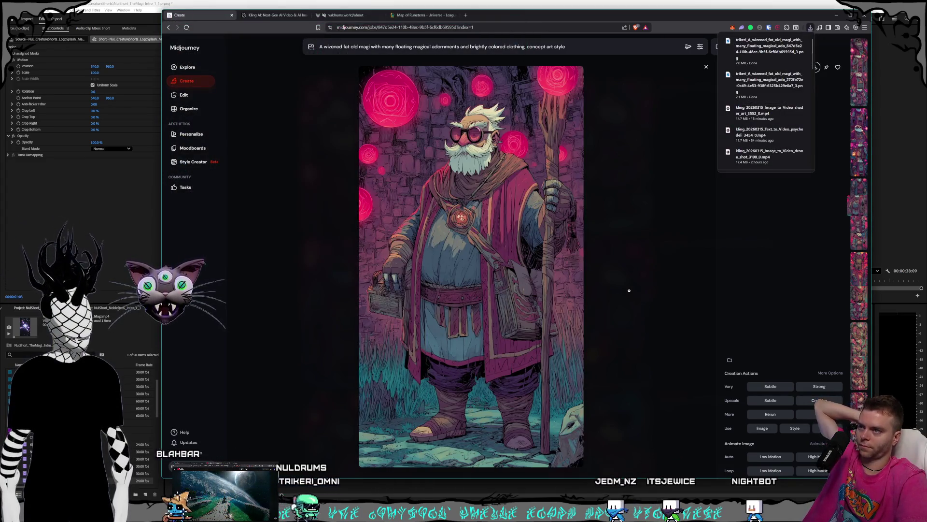
key(Left)
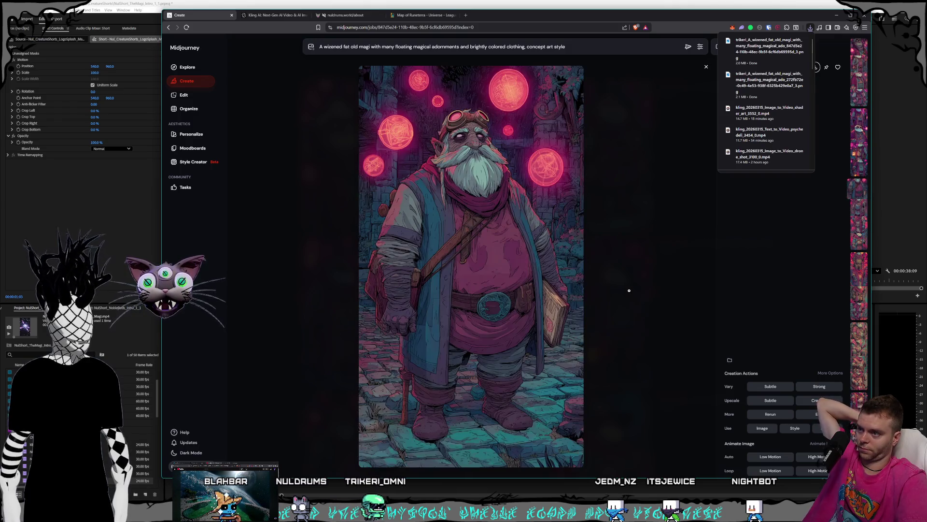
key(Left)
key(Left)
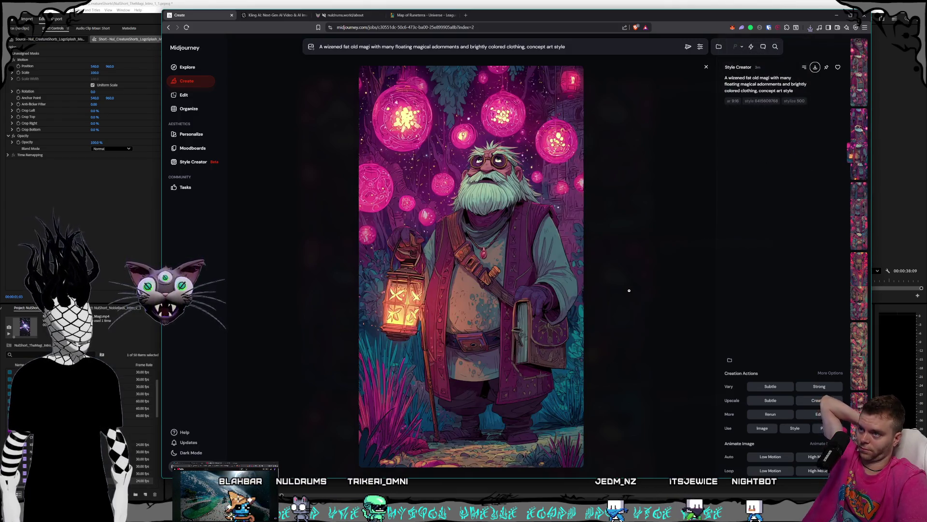
key(Right)
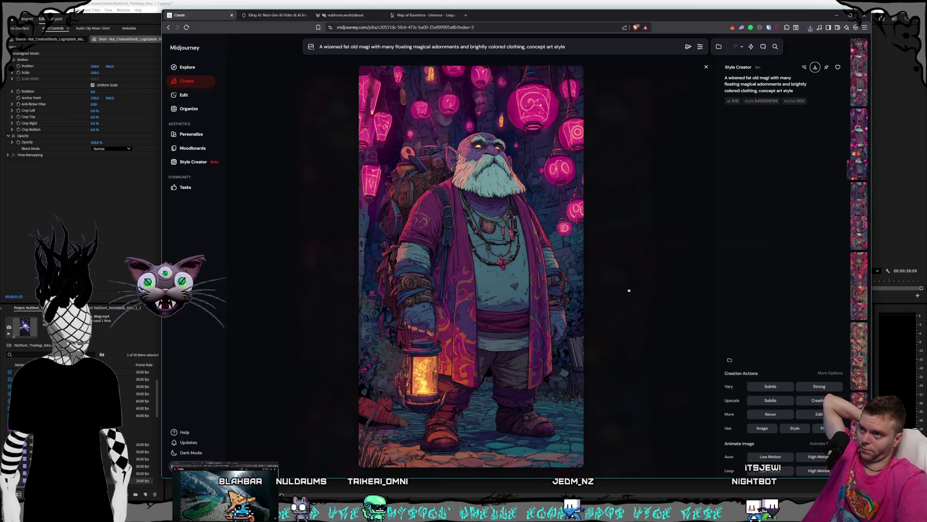
key(Left)
key(Right)
key(Left)
key(Left)
key(Left)
key(Right)
key(Left)
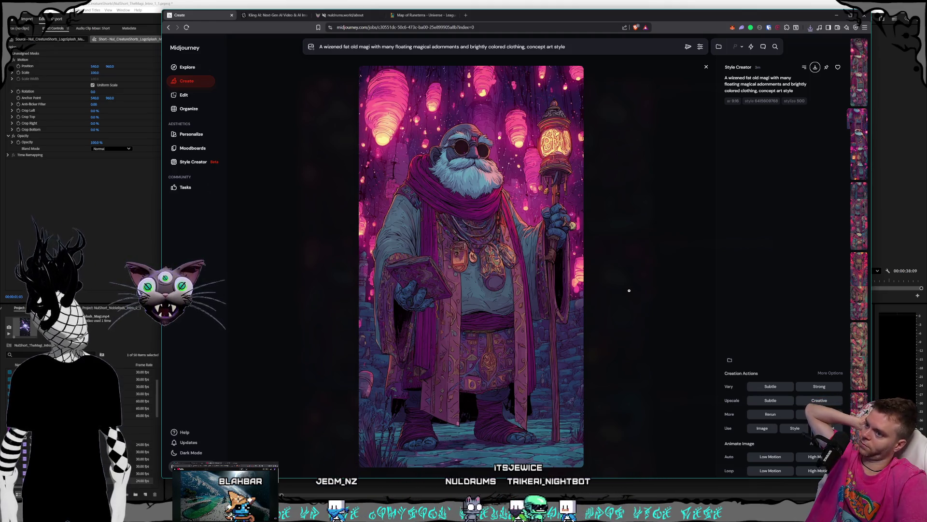
key(Left)
key(Left)
key(Left)
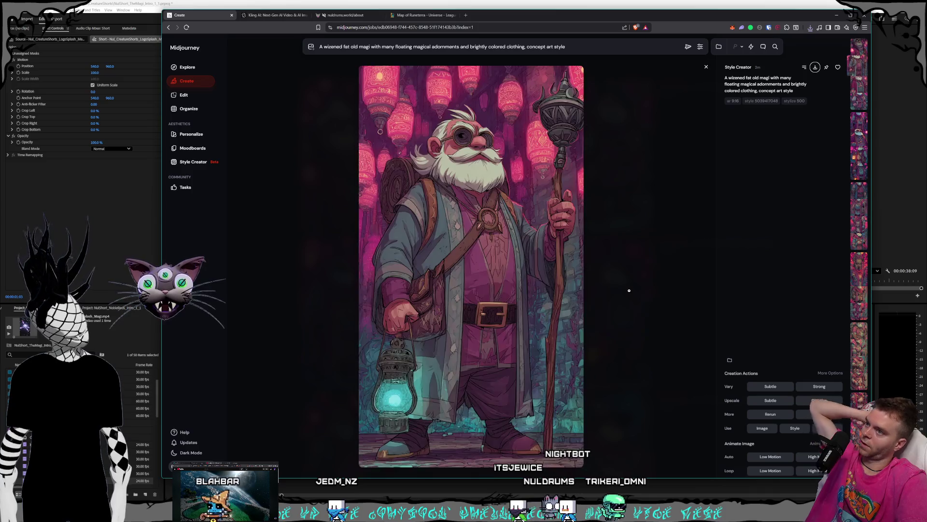
key(Left)
key(Left)
key(Left)
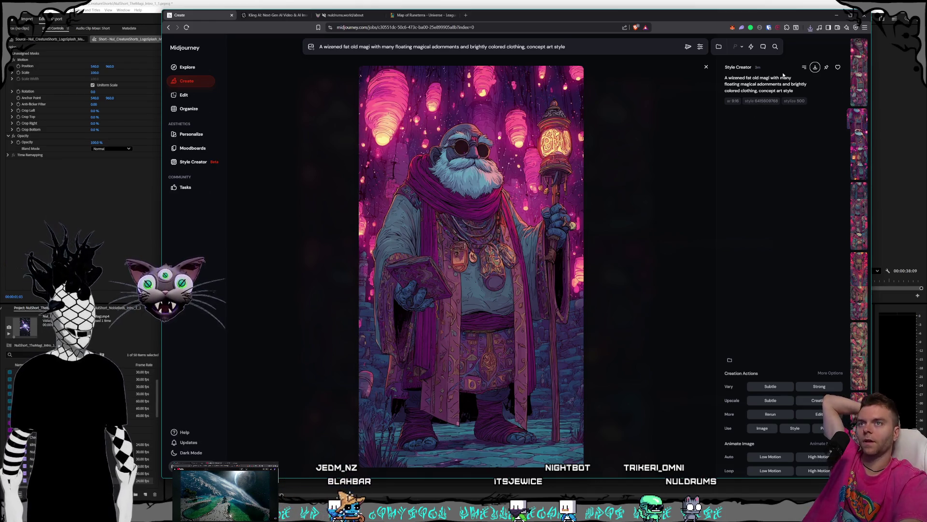
click(813, 68)
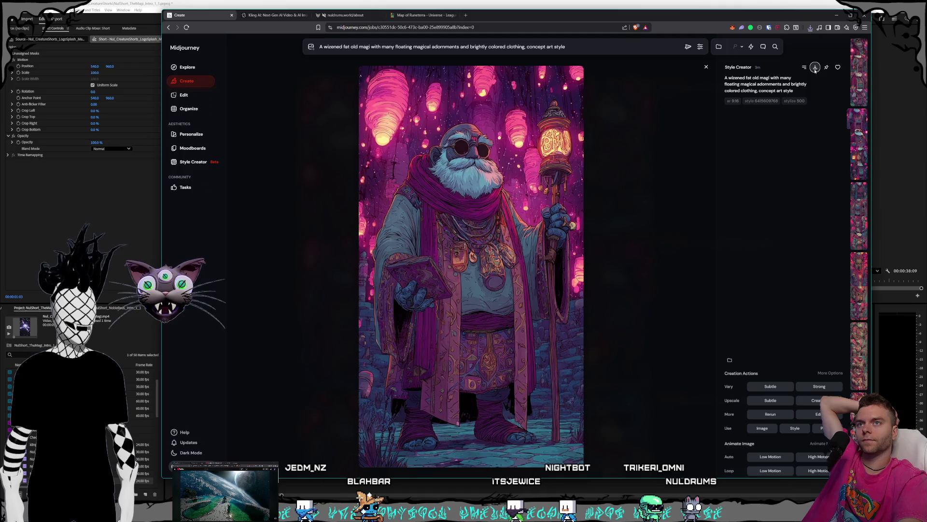
Close the full-size image view and return to the grid of mage generations.
click(484, 266)
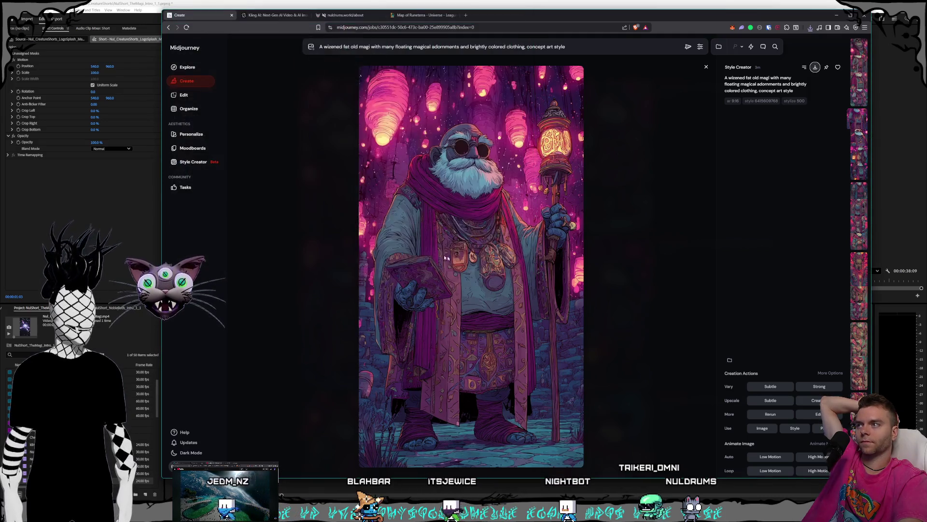
click(293, 78)
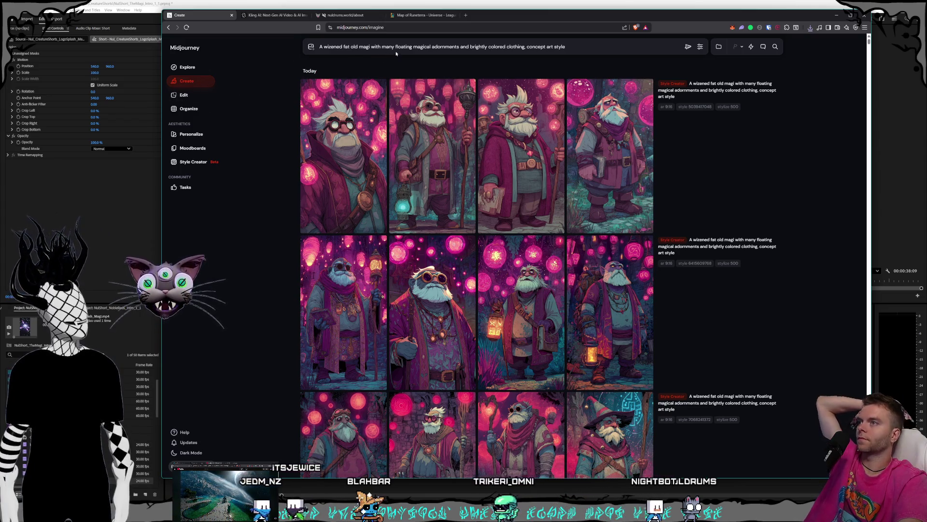
Replace the adornments and clothing phrase with overweight long-bearded wizards feasting in a castle banquet hall and submit.
click(584, 46)
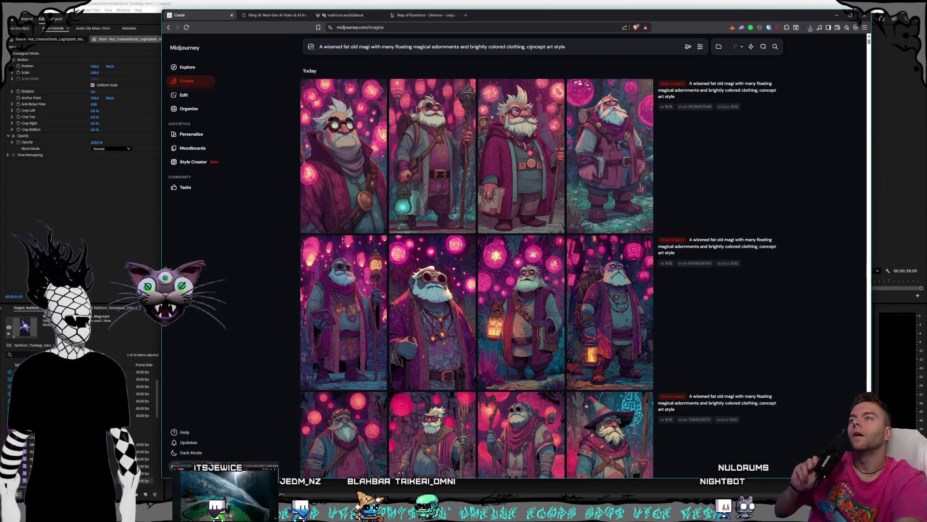
drag(525, 46, 372, 47)
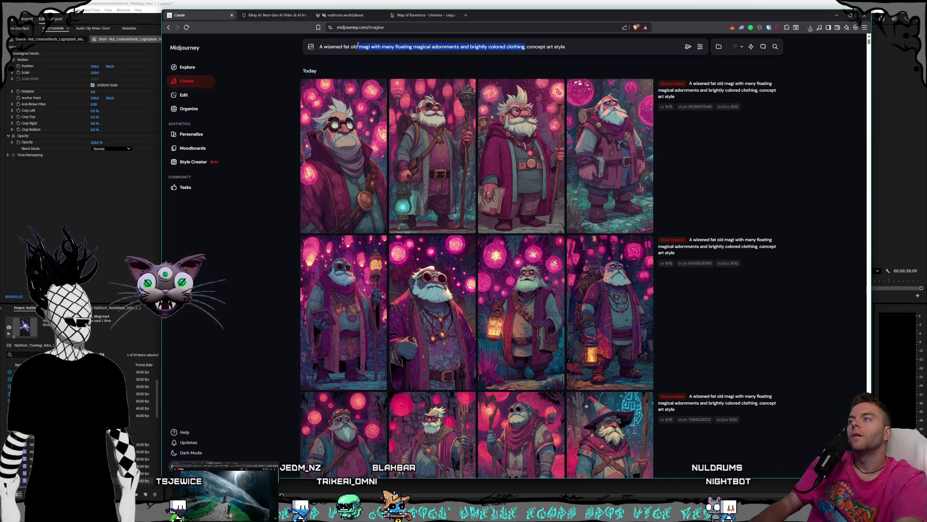
key(BackSpace)
key(BackSpace)
key(BackSpace)
text(A group of w)
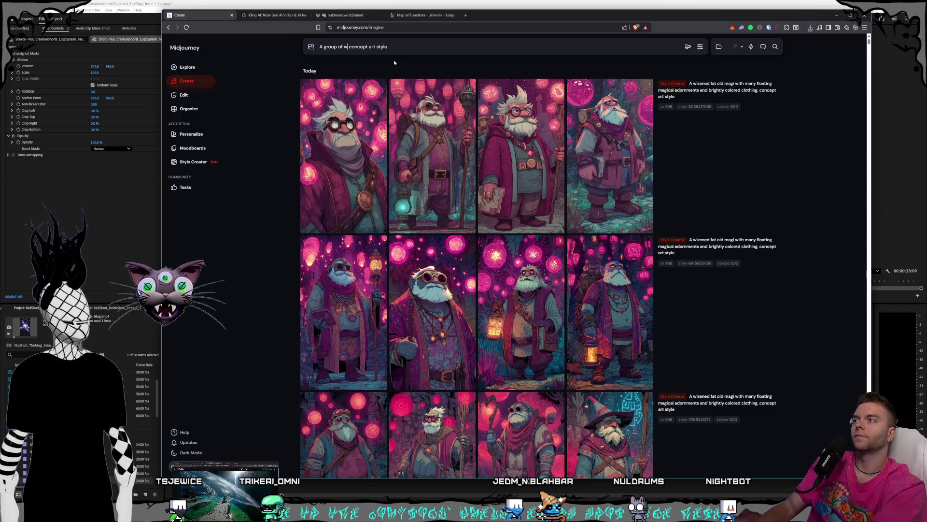
key(BackSpace)
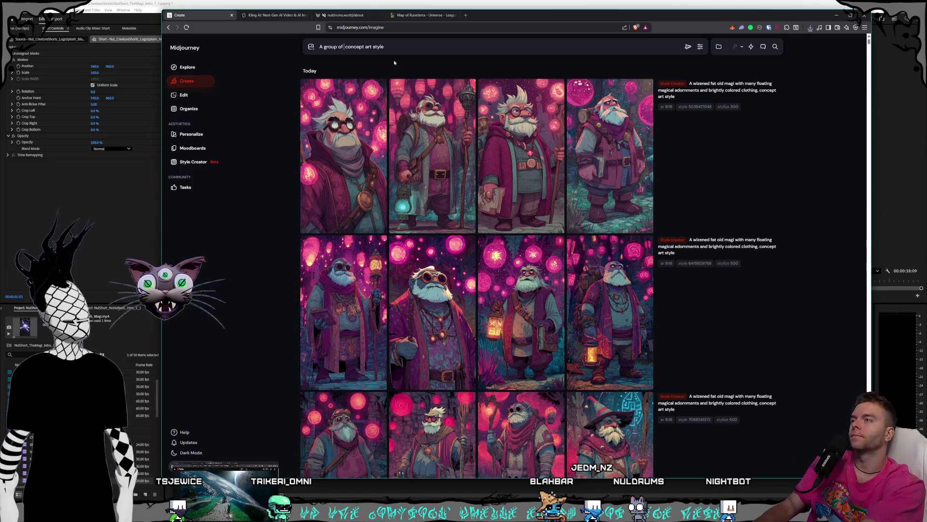
text(overweight wiz)
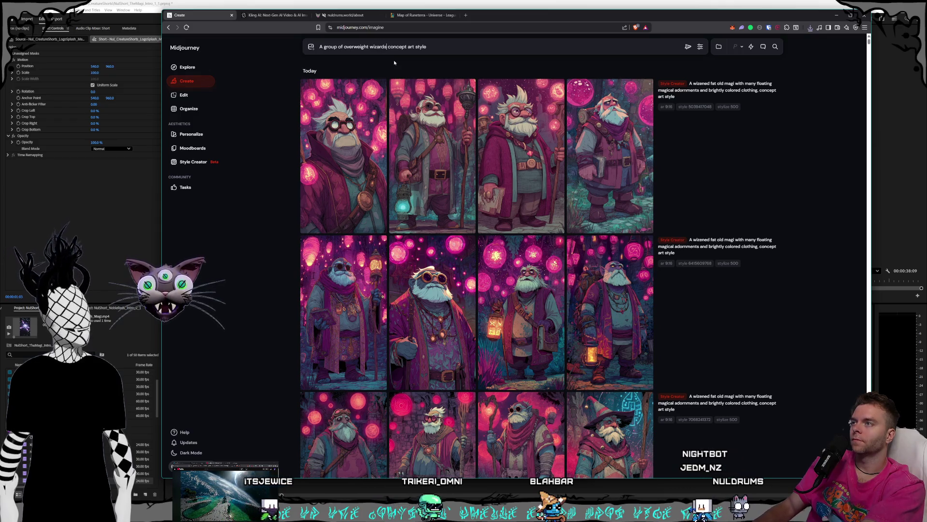
text(ards)
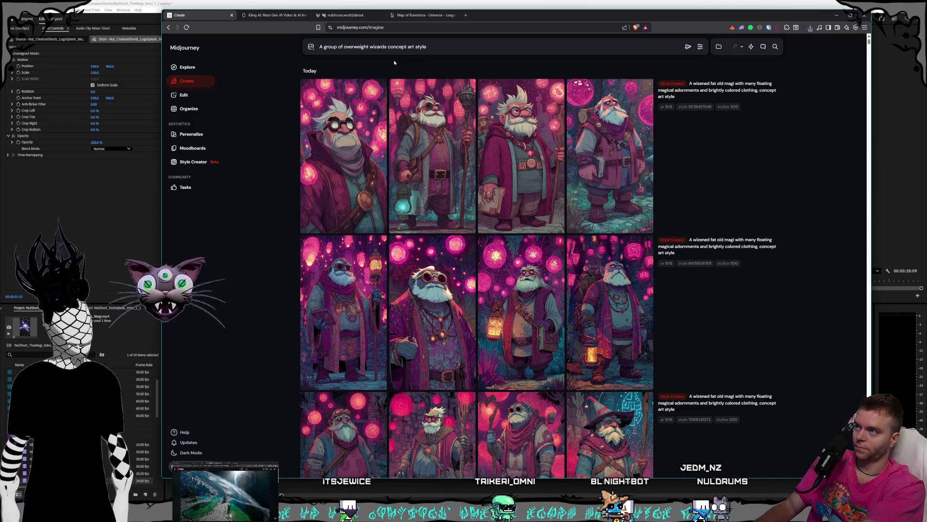
text( with )
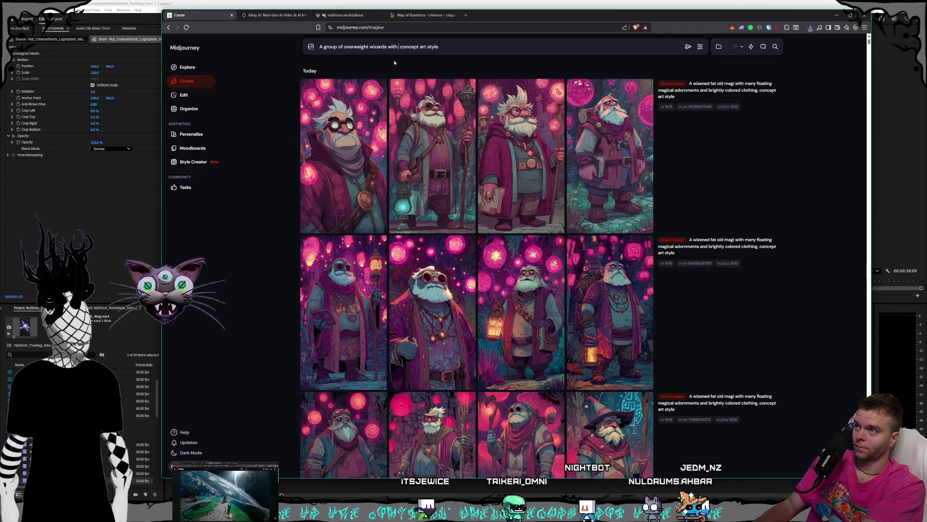
text(very long white )
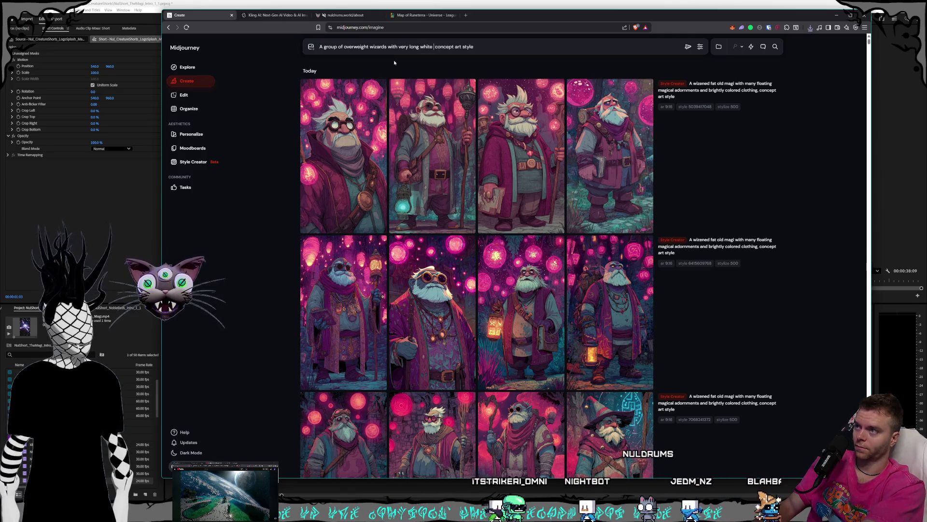
text(be)
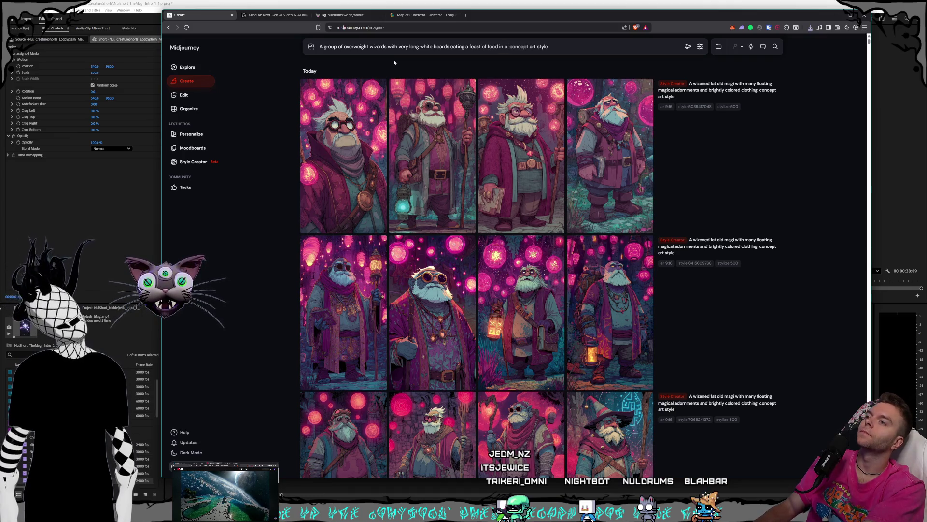
text(cast)
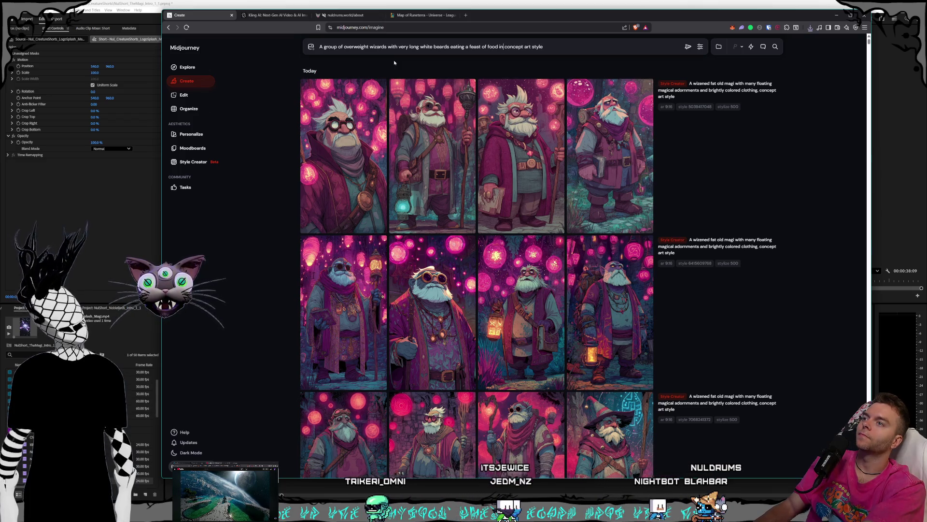
text(side a castle ba)
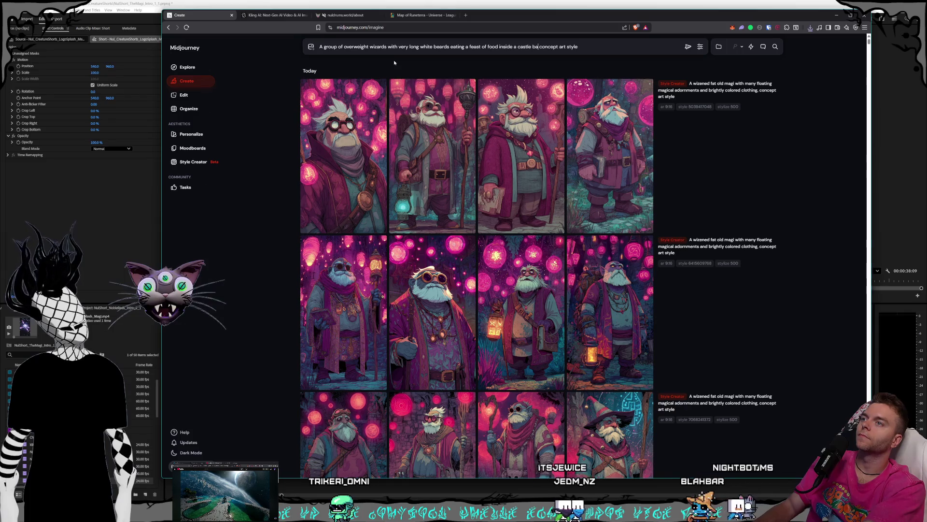
text(nquet hall,)
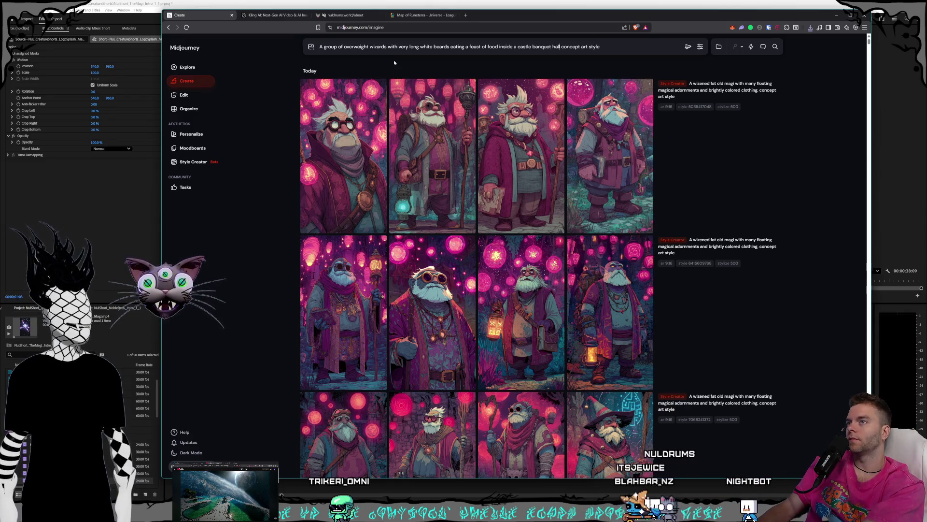
click(688, 49)
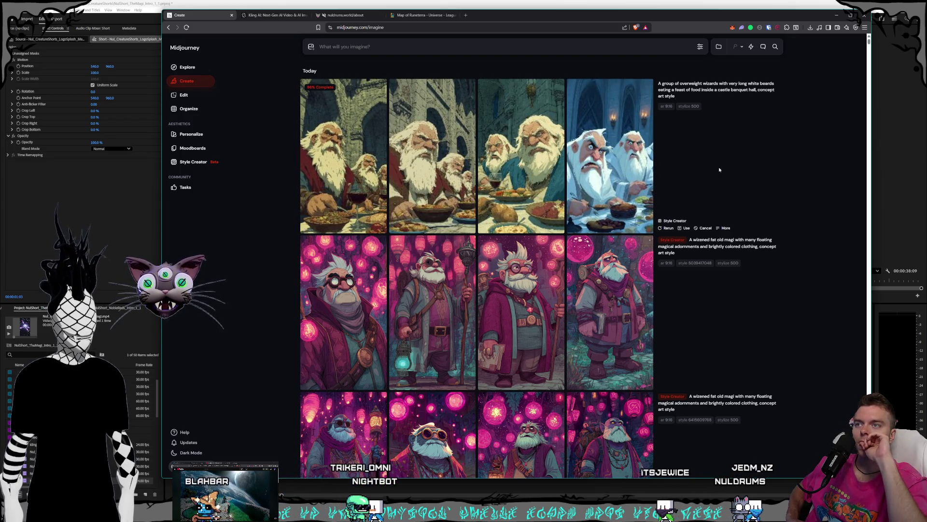
Load the finished feasting-wizards job's prompt back into the prompt bar for editing.
click(771, 96)
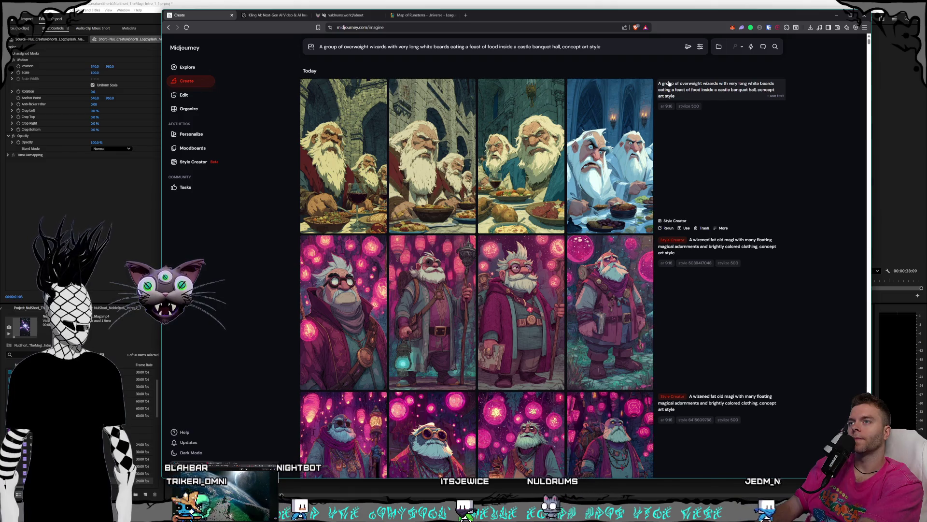
text(symmetrical)
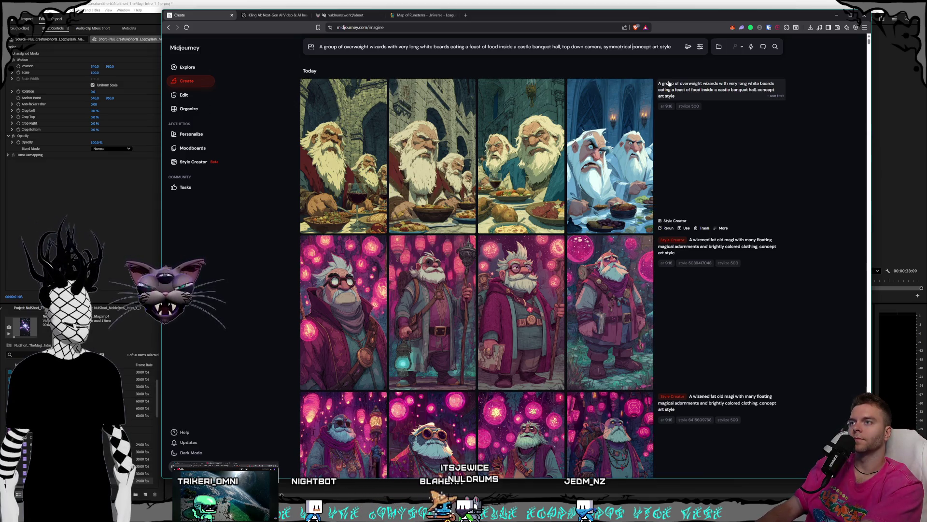
text(view)
text( of the table)
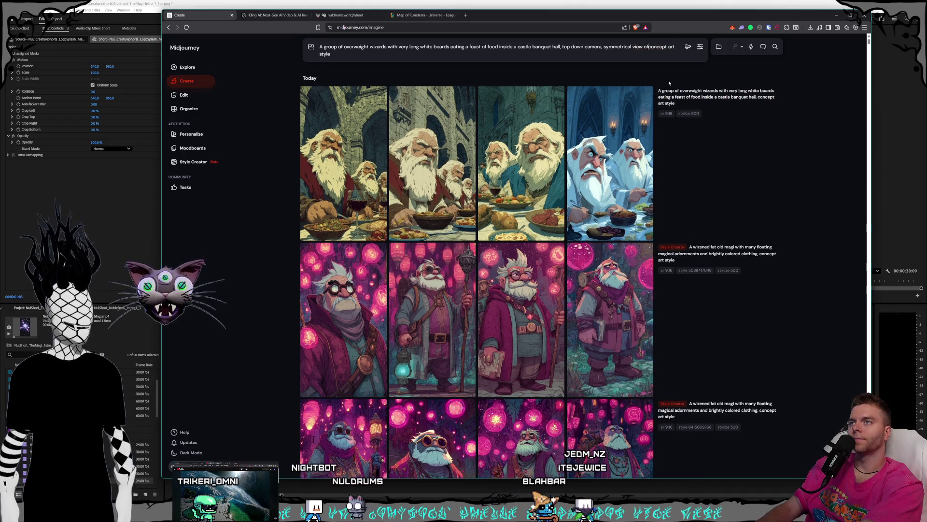
Add 'they are dressed in ornate magical clothing,' after castle banquet hall and submit the prompt.
key(BackSpace)
key(BackSpace)
key(BackSpace)
text(with the table centered,)
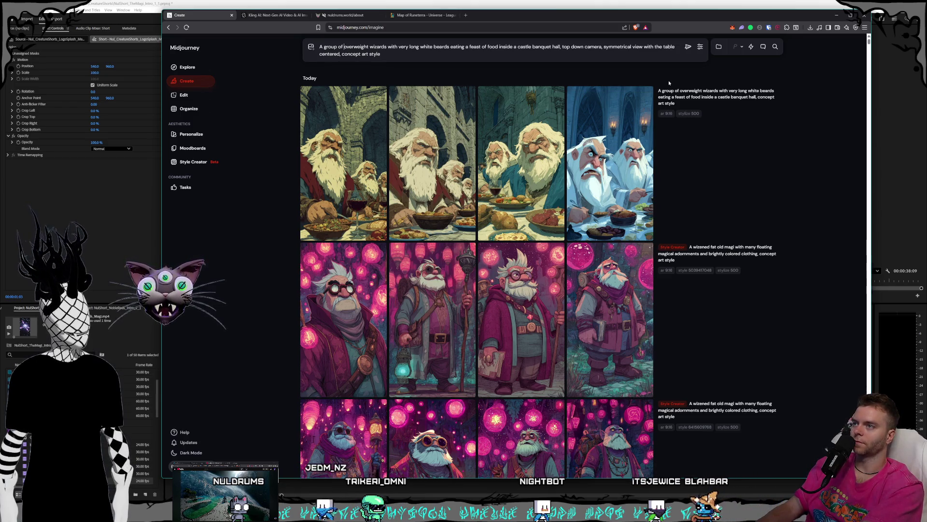
text(delighted)
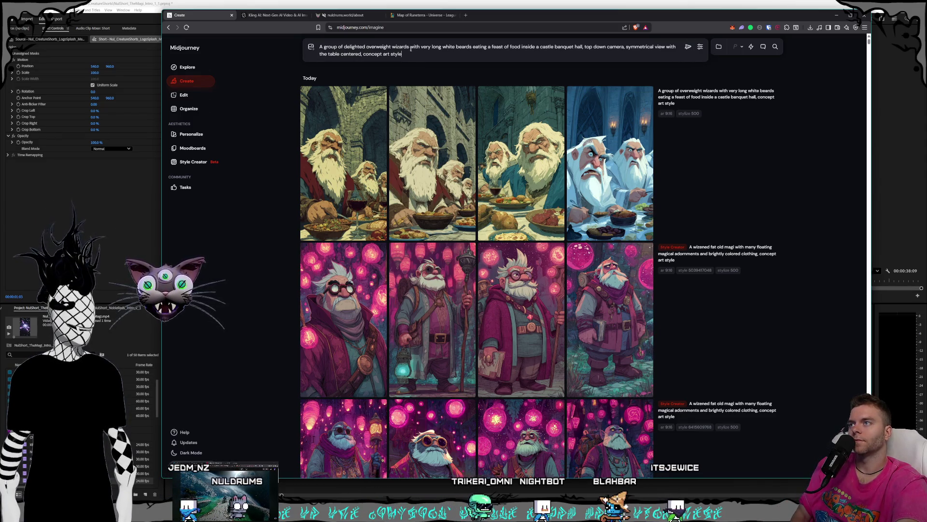
click(584, 46)
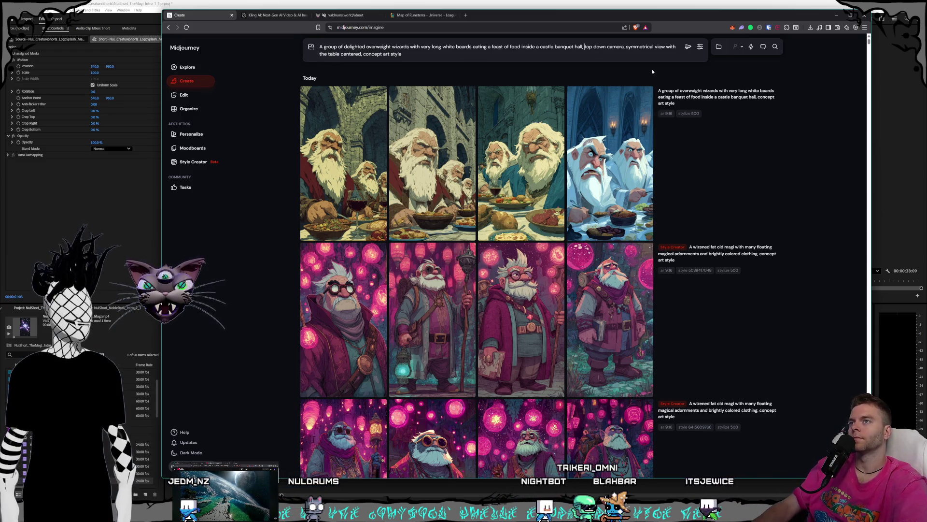
text(they are dressed in t)
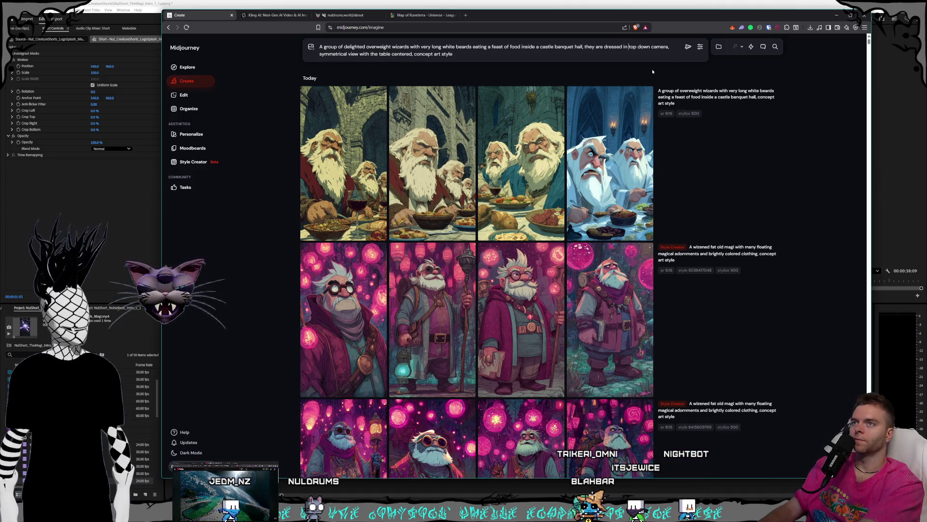
text( in ornate magic)
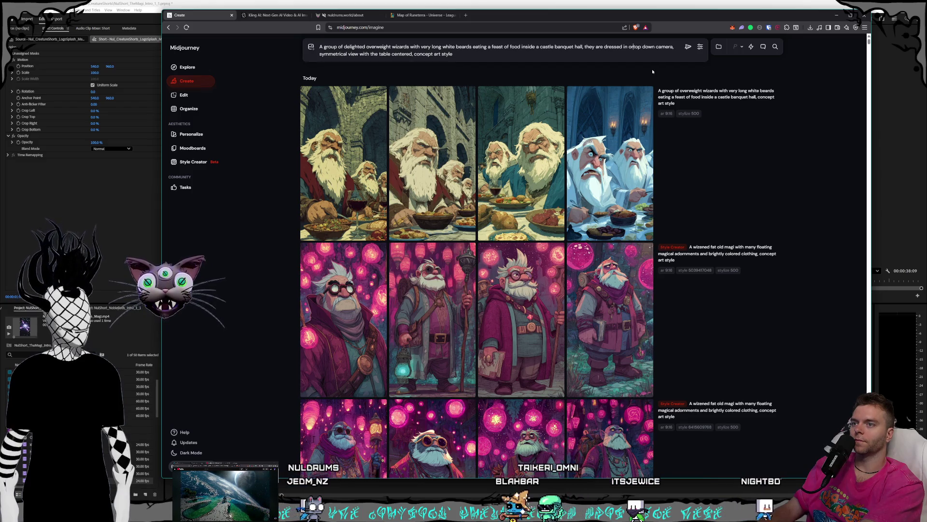
text(al)
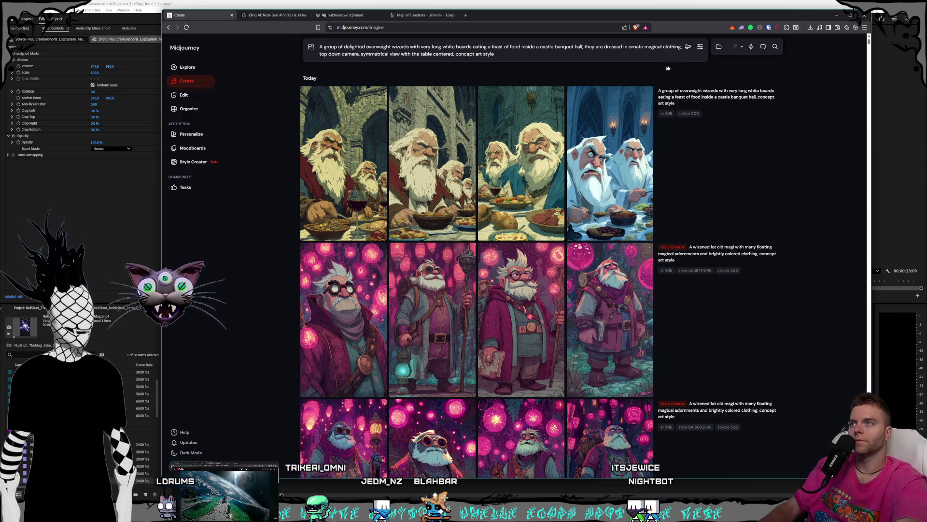
key(Return)
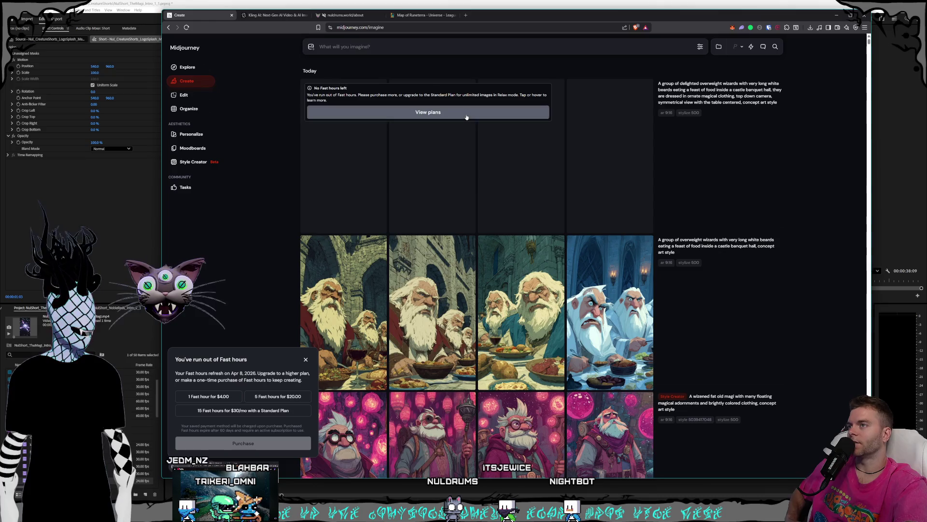
click(507, 112)
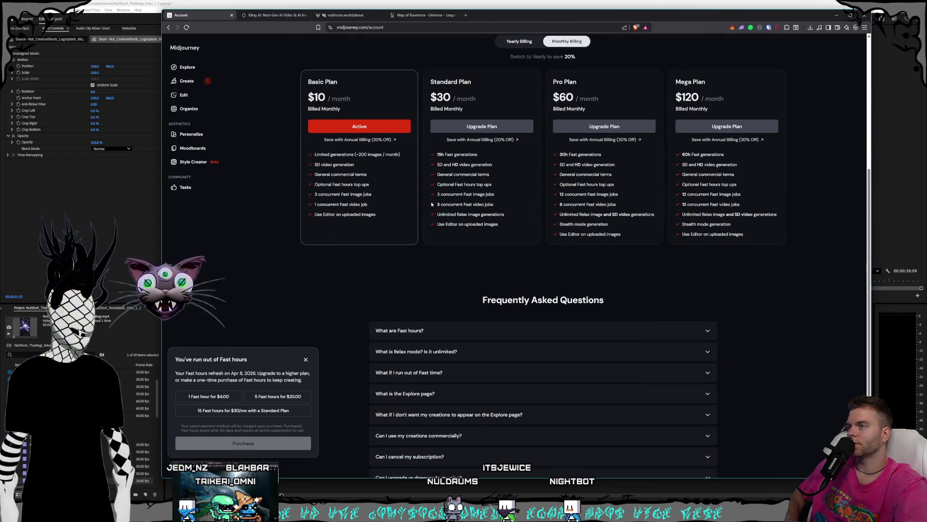
scroll(436, 203, up, 1)
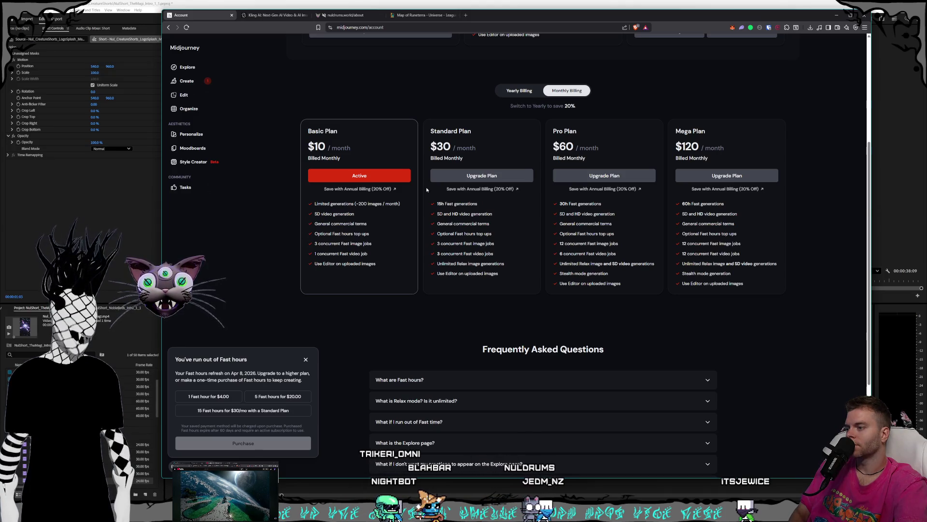
scroll(427, 190, up, 5)
click(187, 80)
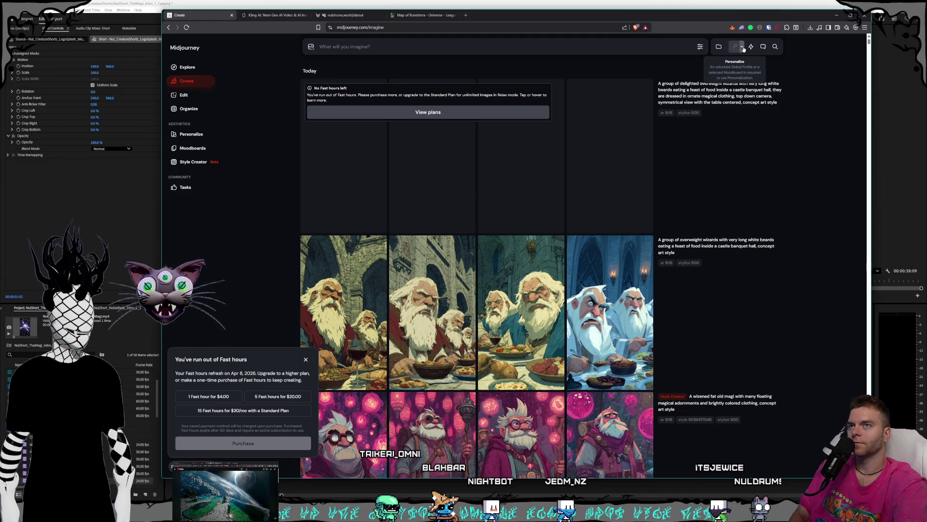
Peek at the Personalize and Conversational Mode options, then bring up the generation settings.
click(743, 49)
click(743, 49)
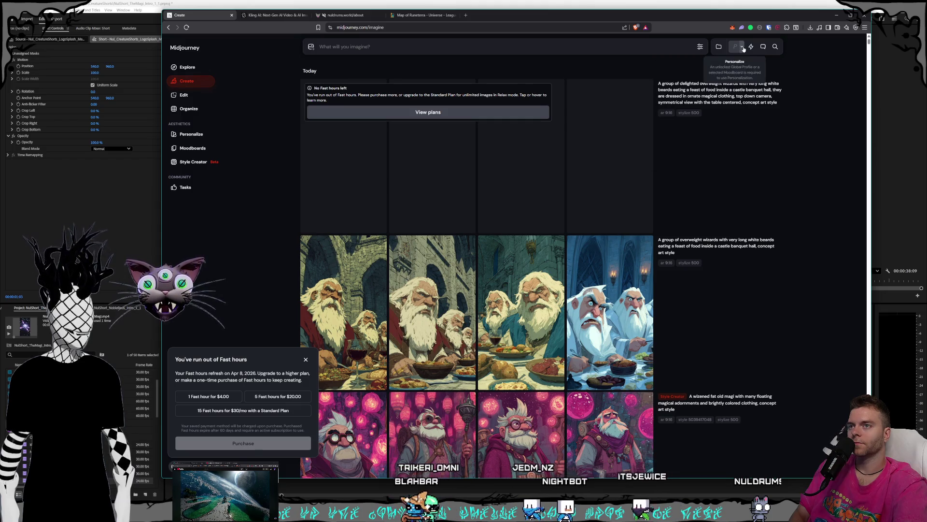
click(769, 48)
click(769, 48)
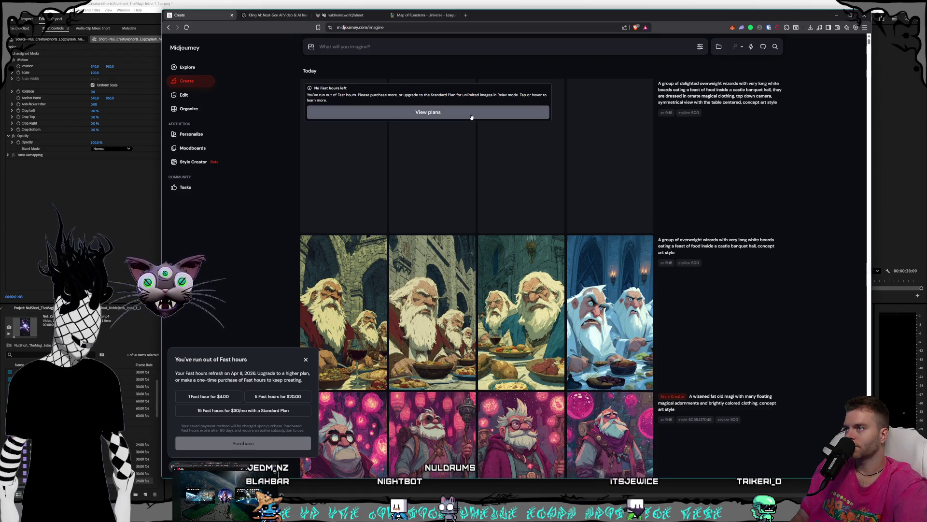
click(699, 47)
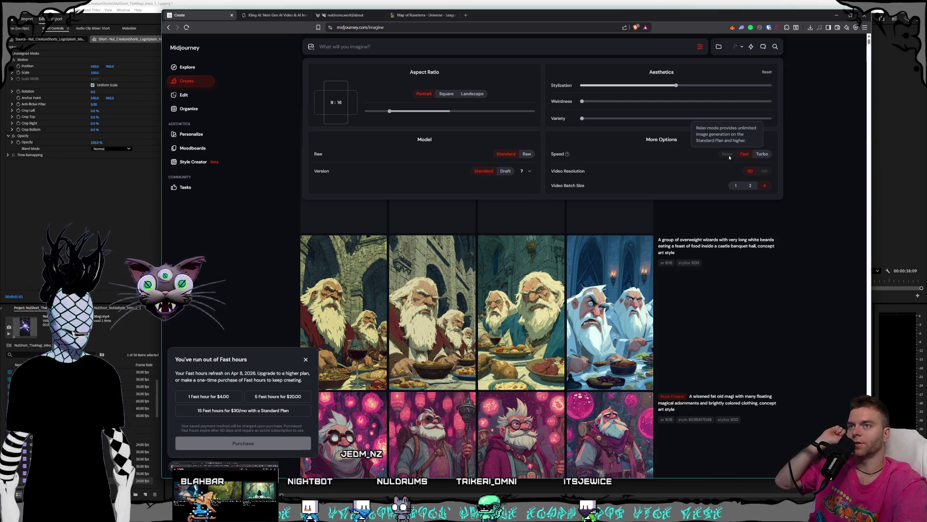
Glance at the Relax speed help article and return to Midjourney.
click(559, 154)
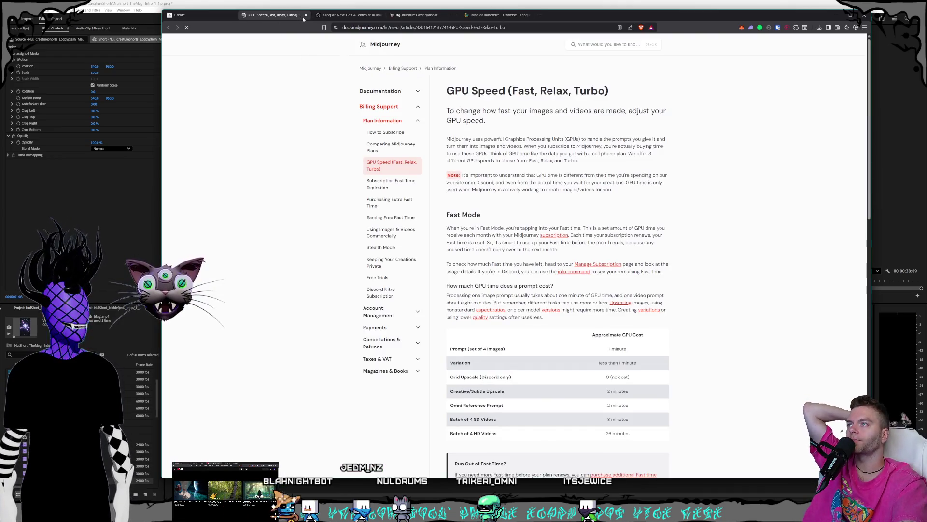
key(ctrl+w)
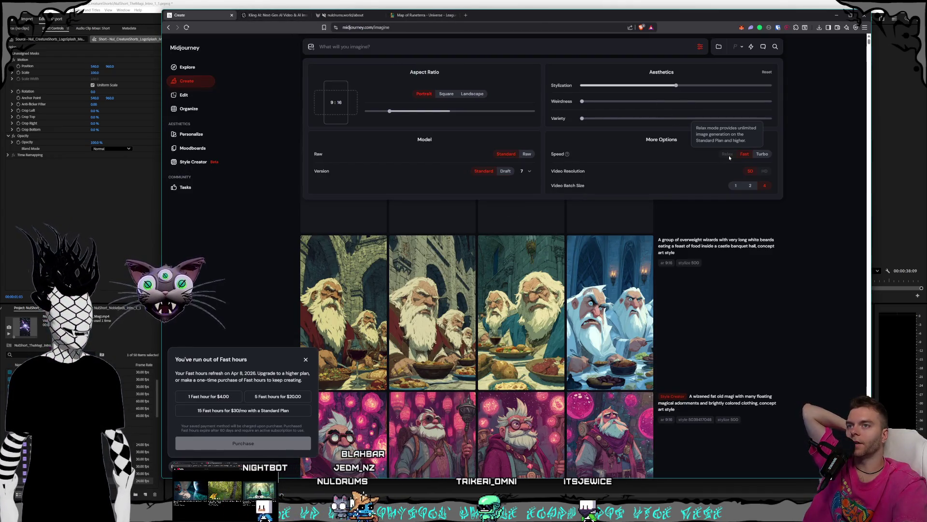
Try model versions 6.1 and 6, then settle back on version 7.
click(526, 171)
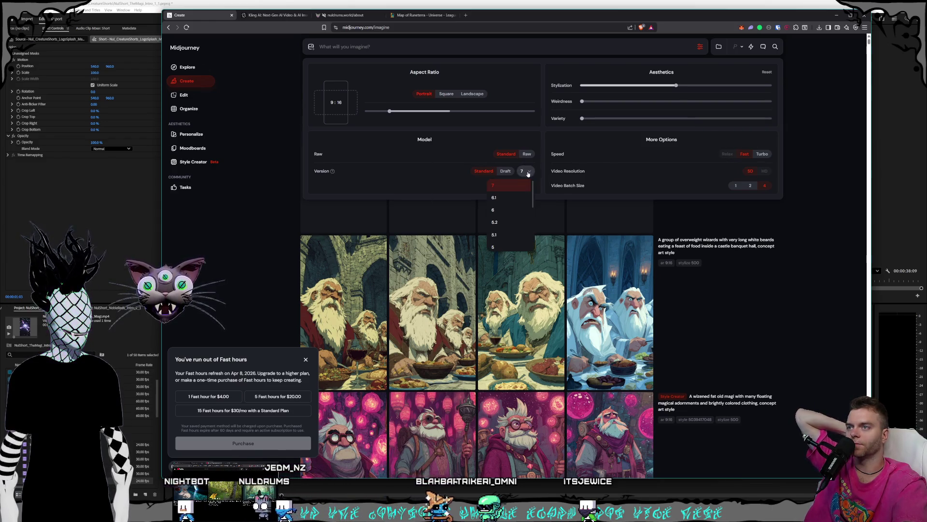
click(497, 198)
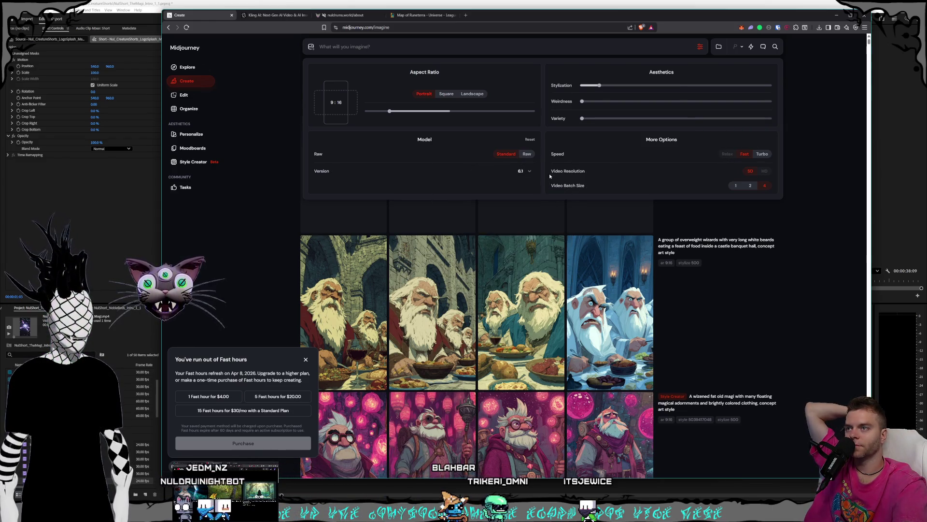
click(526, 171)
click(497, 207)
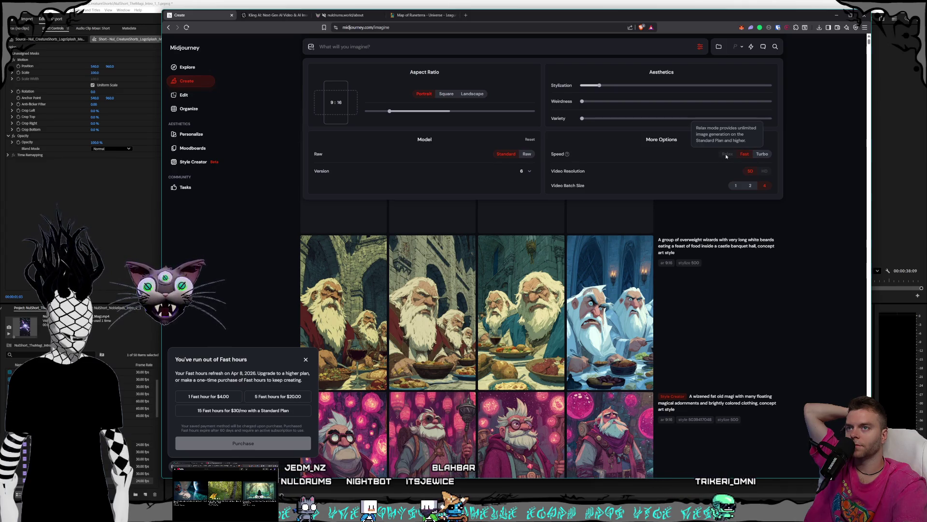
click(527, 175)
click(503, 193)
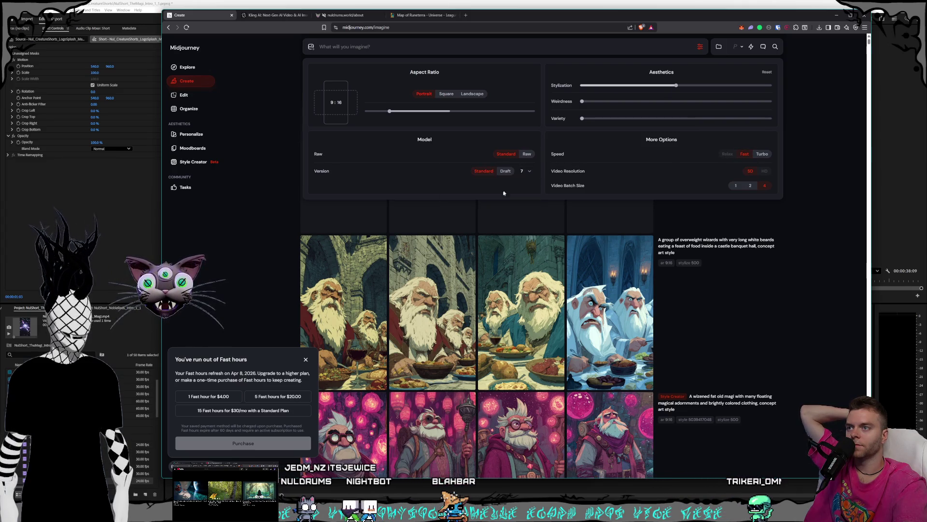
click(243, 209)
Go to the Manage Subscription page from the upgrade banner.
click(428, 109)
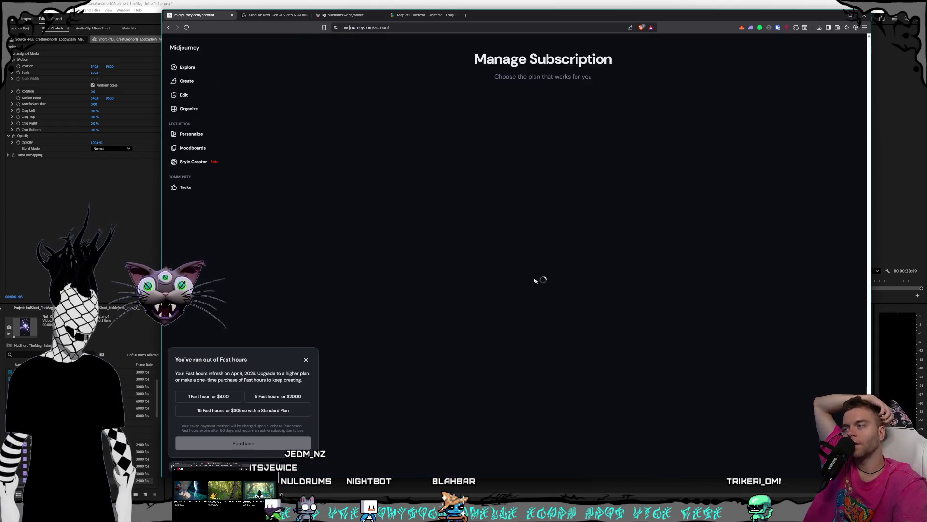
scroll(532, 280, down, 3)
scroll(525, 274, up, 1)
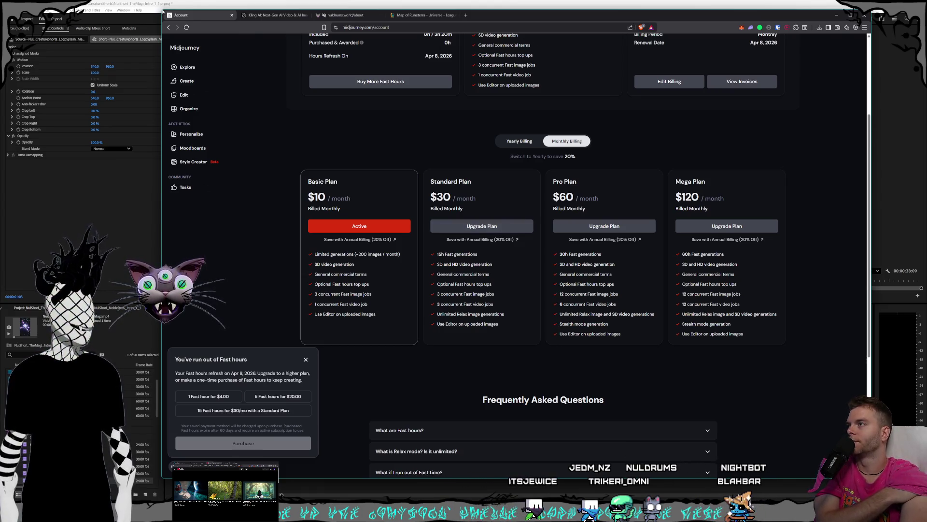
Shrink the browser window so the File Explorer windows behind it show.
mouse_move(652, 15)
mouse_down()
mouse_move(896, 115)
mouse_move(926, 119)
mouse_up()
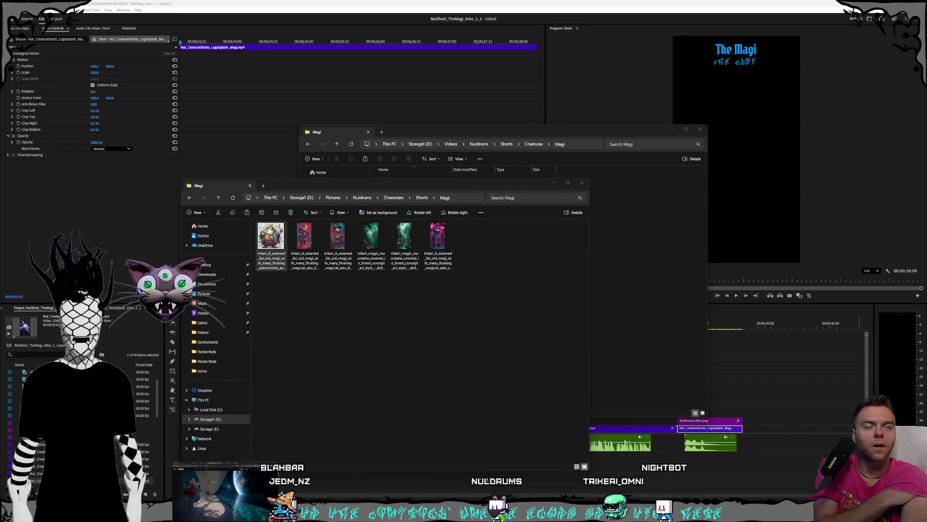
Return to Midjourney, now on the Standard Plan, and head to the Create page.
key(alt+Tab)
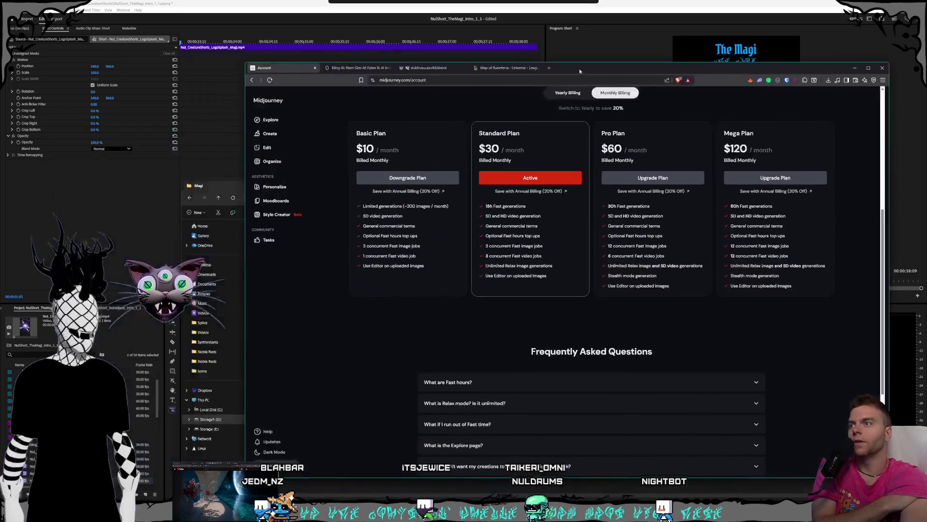
scroll(511, 133, up, 3)
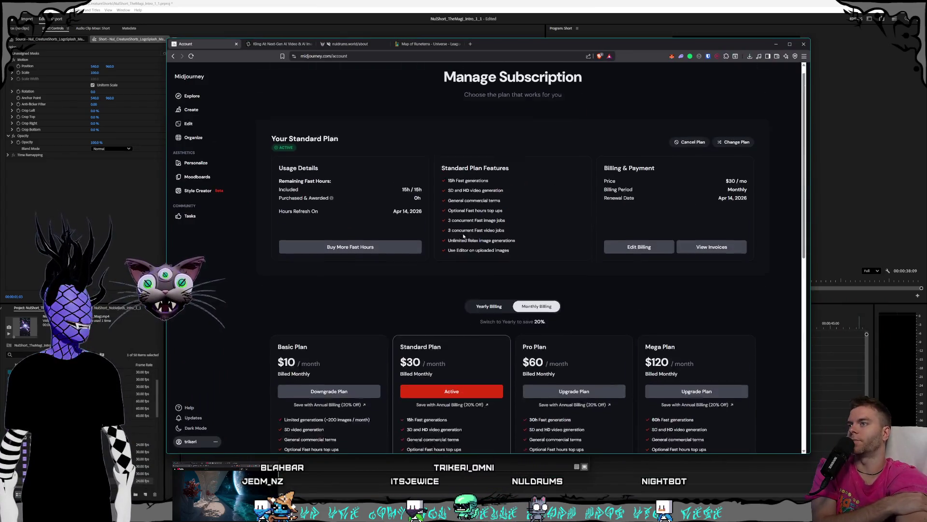
click(202, 111)
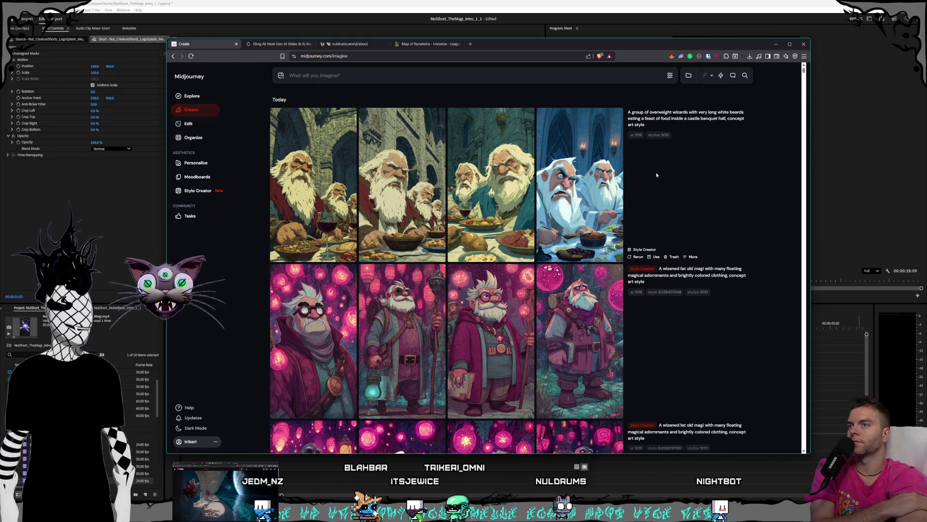
Reuse the earlier wizard prompt and tidy stray characters while adding the new descriptors.
click(734, 127)
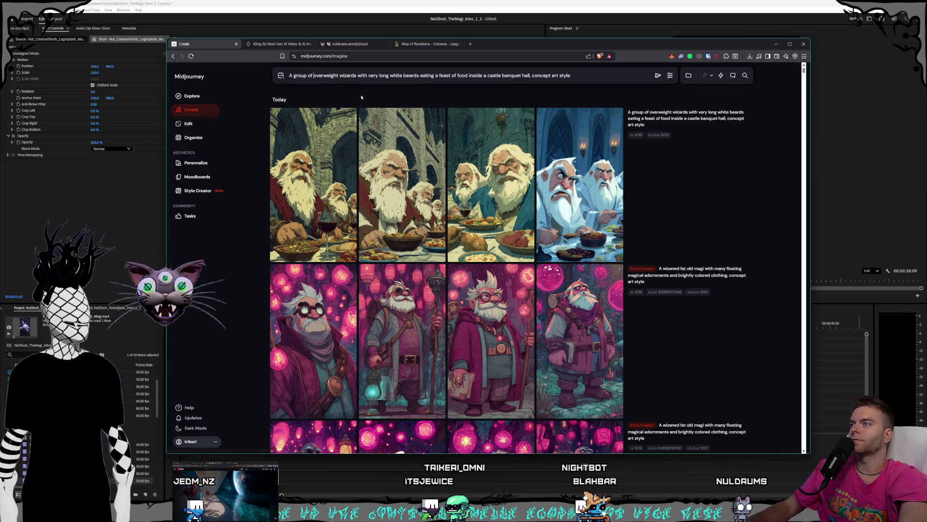
text(a ight)
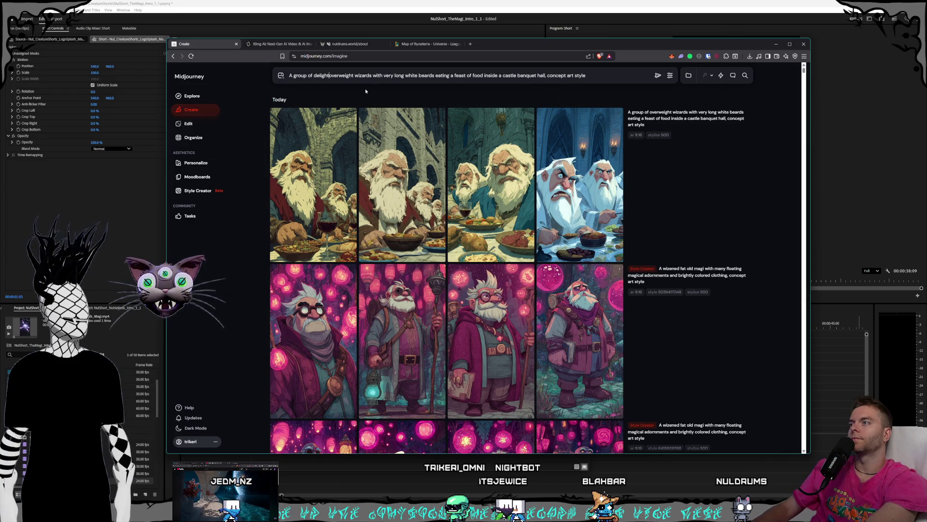
key(BackSpace)
key(BackSpace)
key(BackSpace)
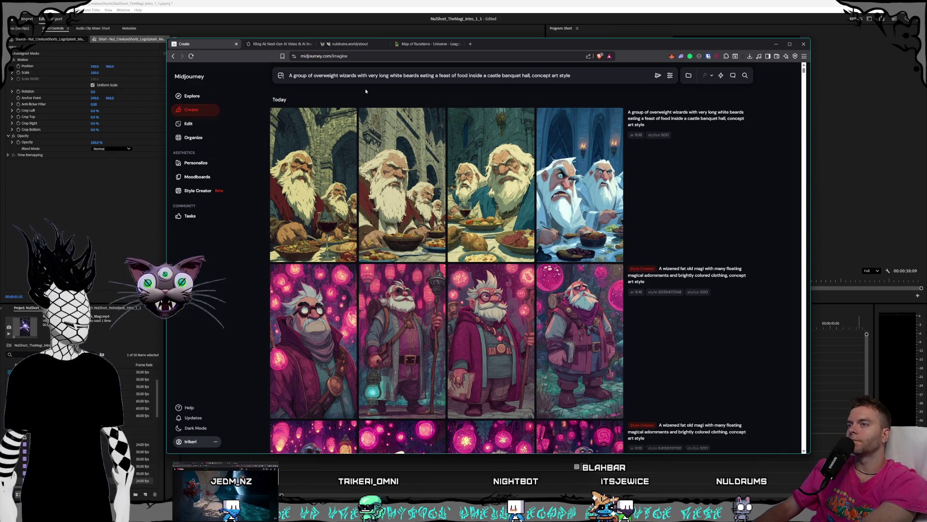
text(ded)
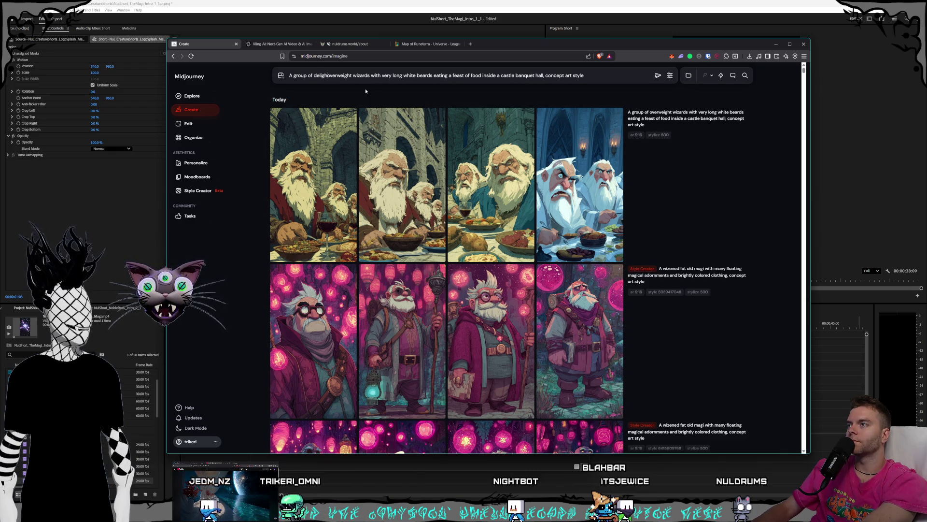
key(BackSpace)
text(happy)
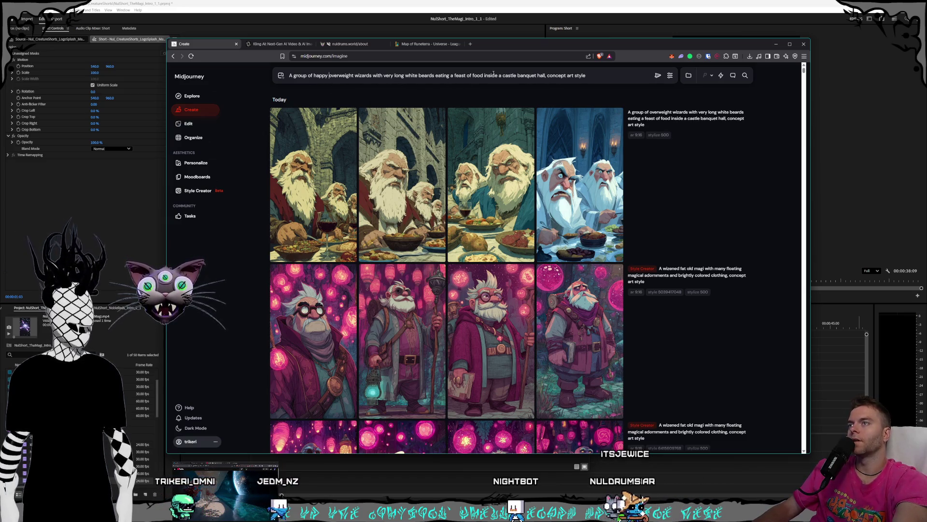
click(547, 76)
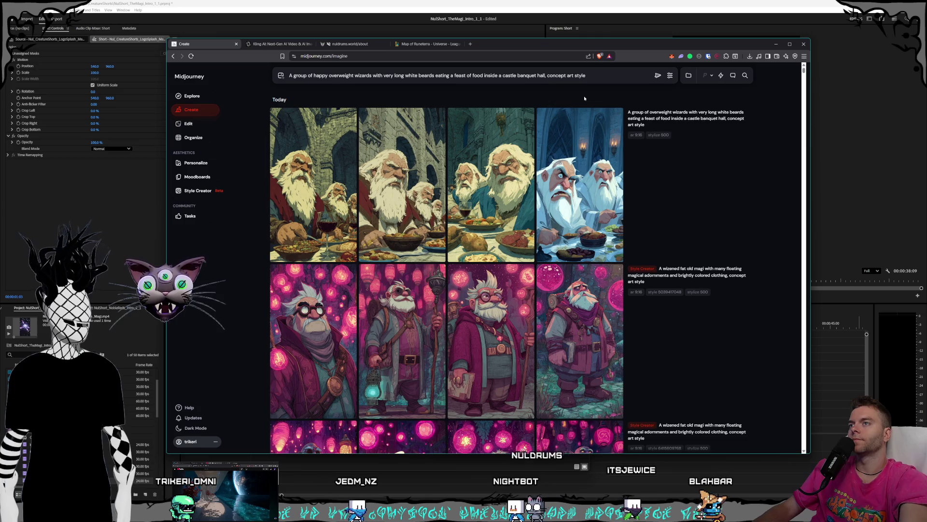
text(th)
text(ey are wearing)
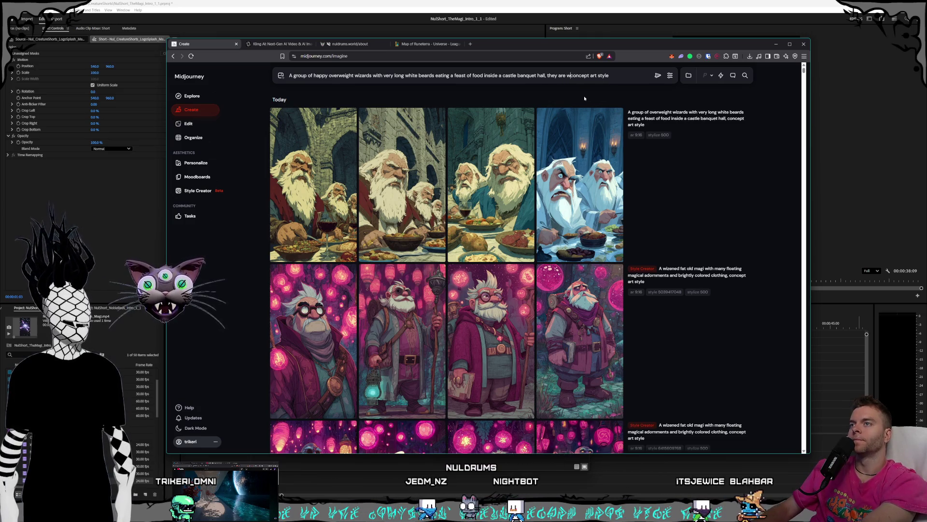
text( magical)
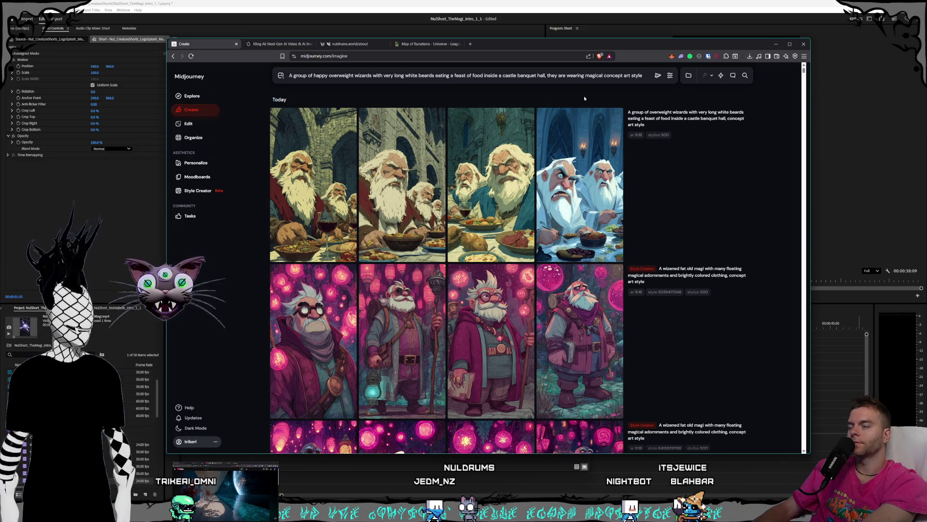
key(BackSpace)
key(BackSpace)
key(BackSpace)
text(ca)
text(l multic)
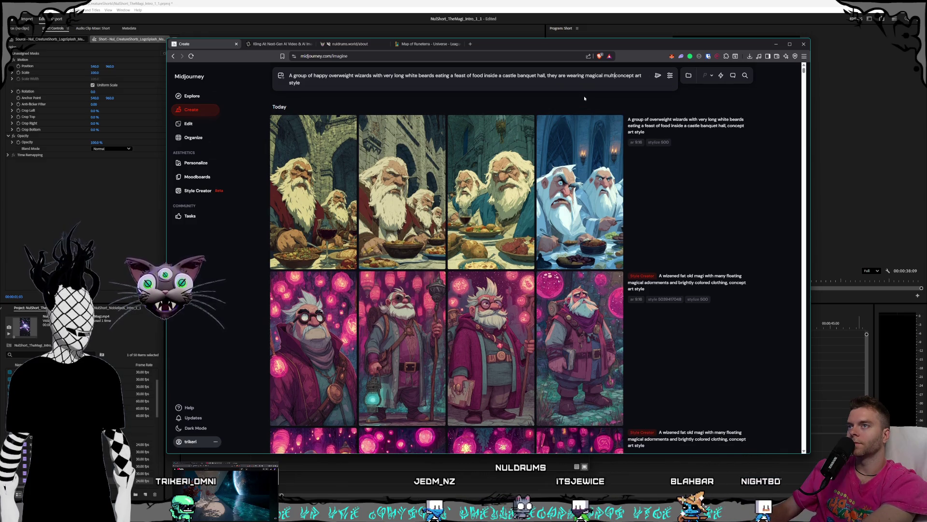
text(olored )
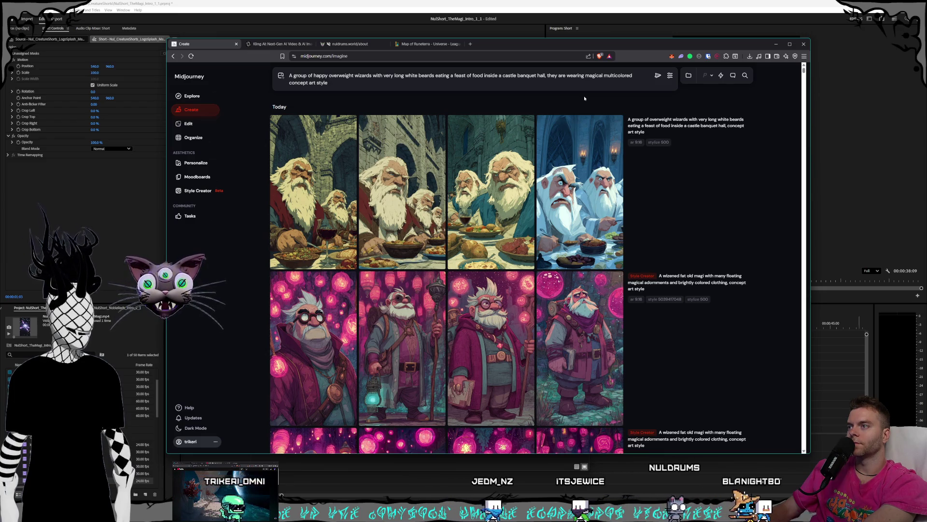
text(clothin)
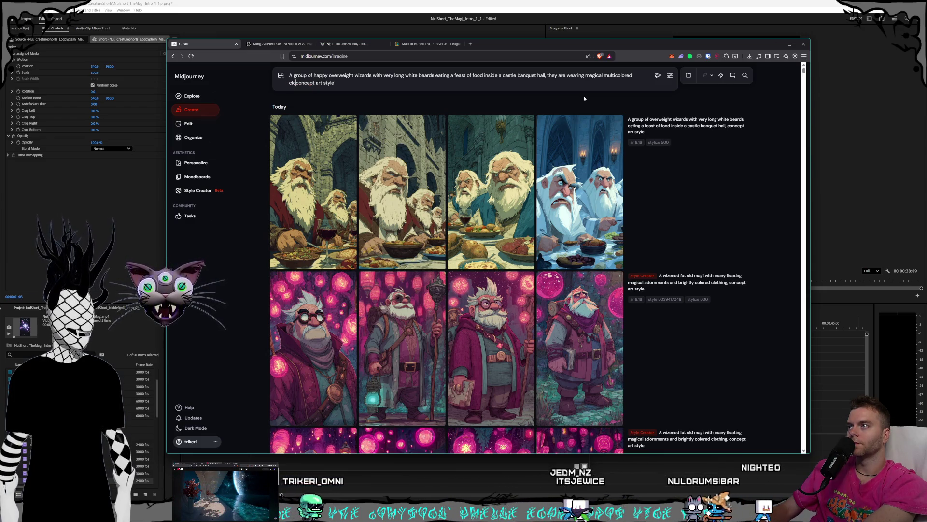
text(g and crazy hats)
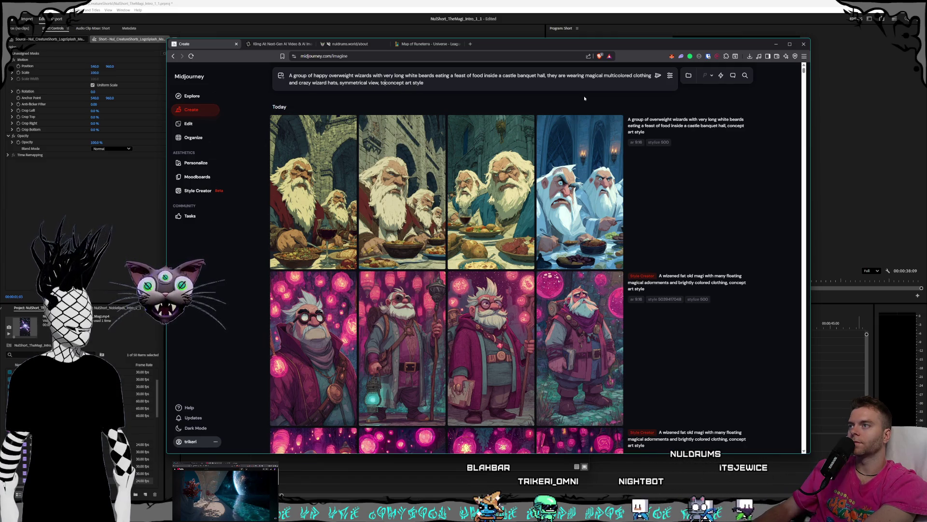
text(p down camera, the)
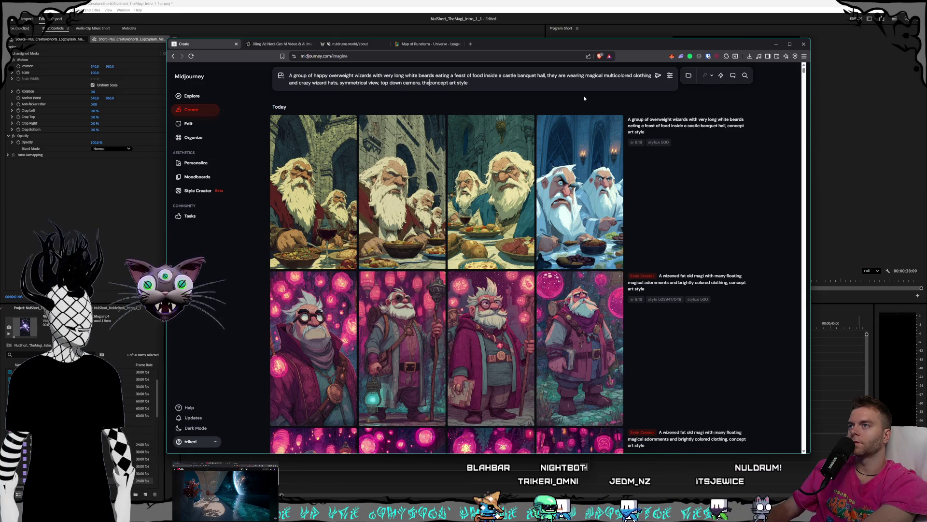
text( table is at the)
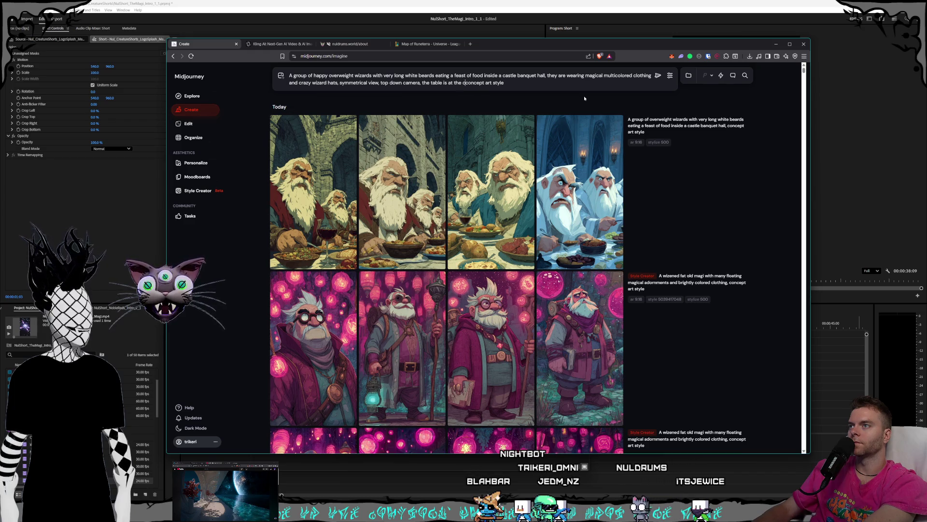
text( center ofthe scene, c)
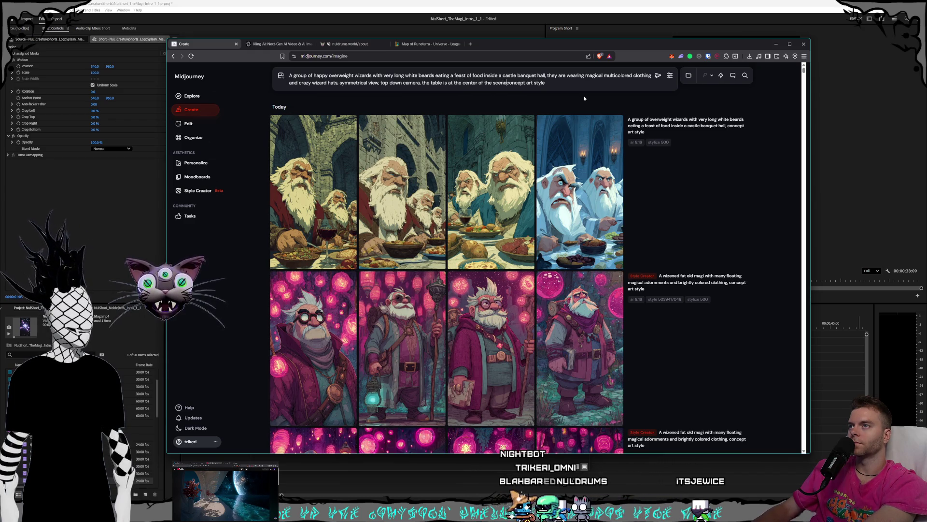
Set generation speed to Relax and submit the expanded wizard feast prompt.
click(669, 75)
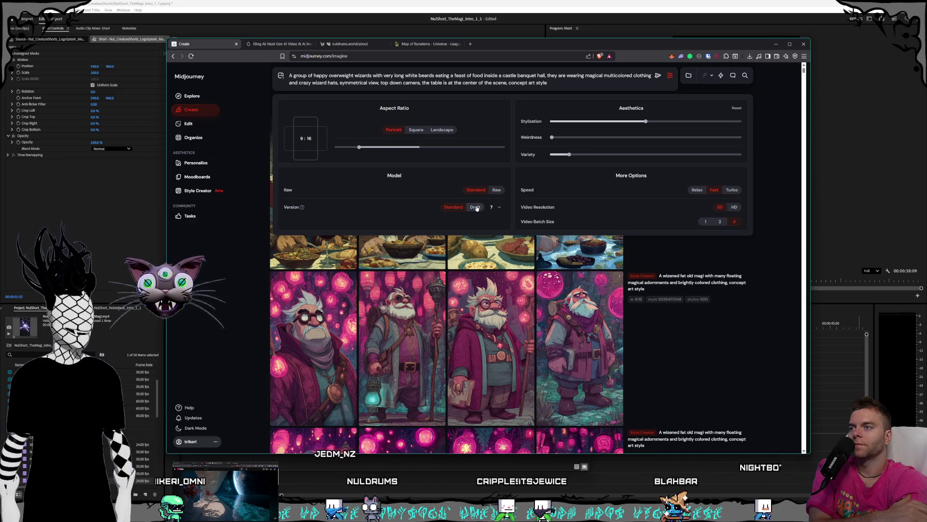
click(696, 189)
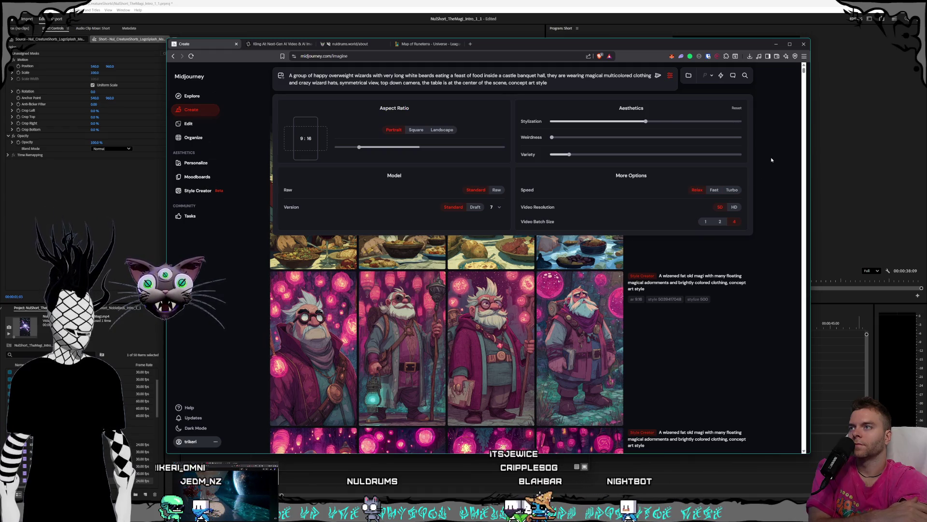
click(694, 88)
click(657, 75)
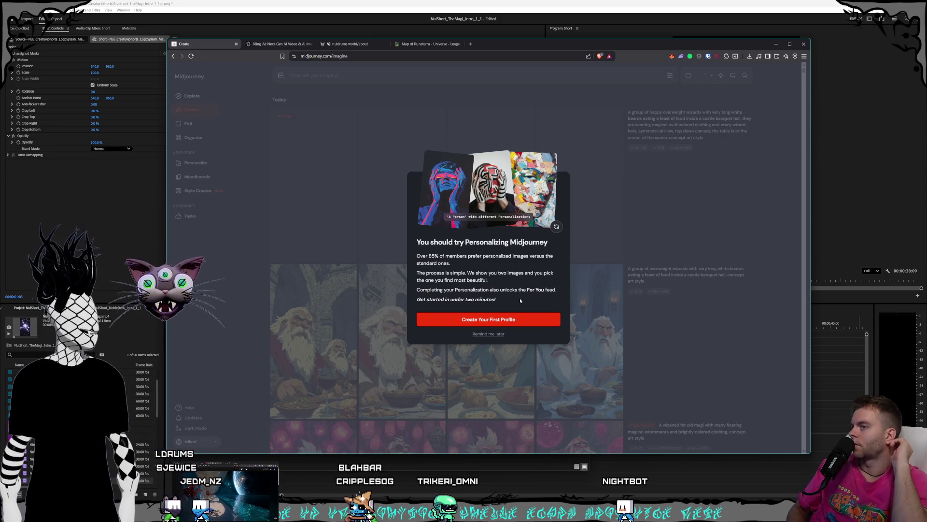
Choose Create Your First Profile to begin personalization ranking.
click(509, 326)
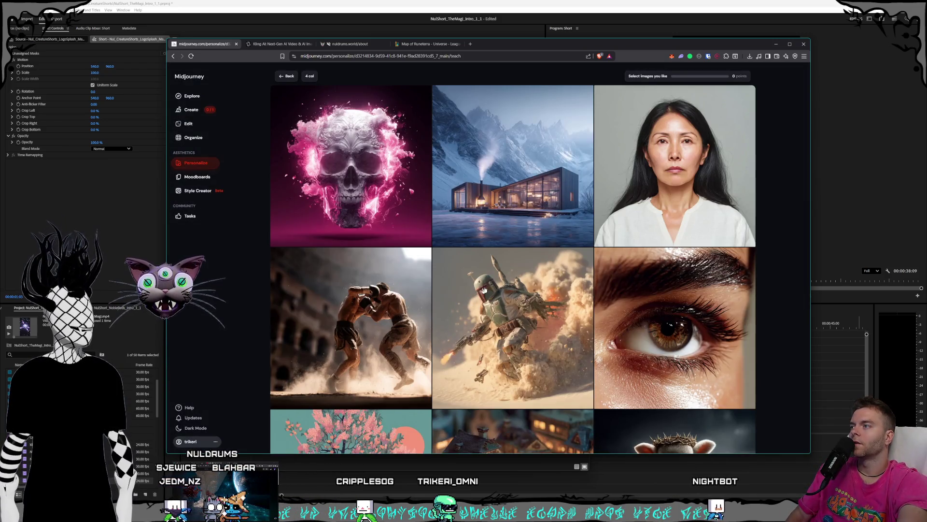
scroll(529, 189, down, 2)
scroll(539, 191, down, 1)
scroll(550, 193, down, 2)
scroll(558, 196, down, 3)
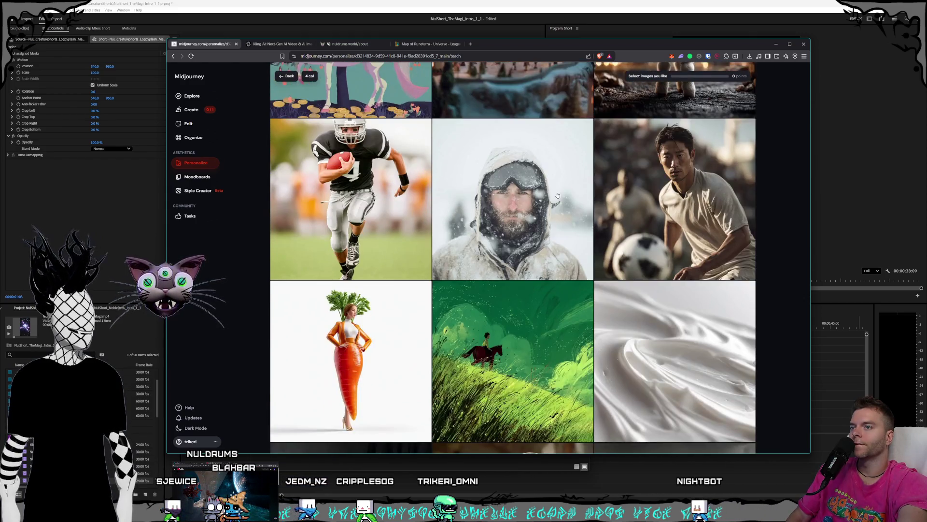
scroll(549, 204, down, 2)
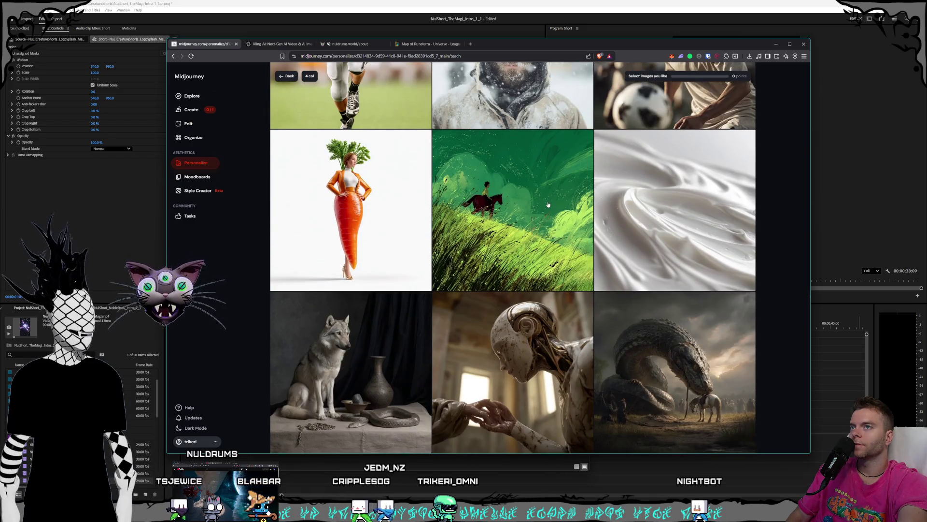
scroll(549, 204, down, 3)
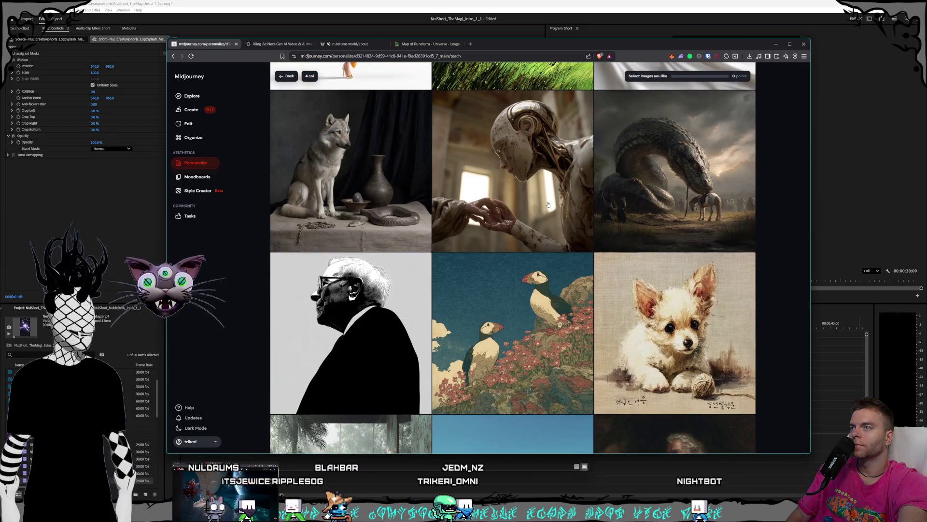
scroll(548, 204, down, 2)
scroll(549, 204, down, 2)
scroll(548, 204, down, 3)
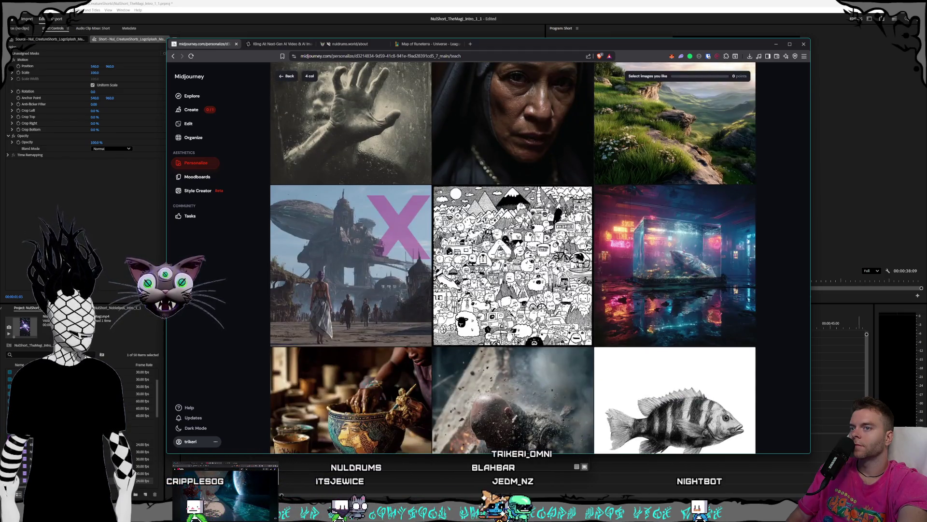
scroll(548, 204, down, 3)
scroll(548, 205, down, 3)
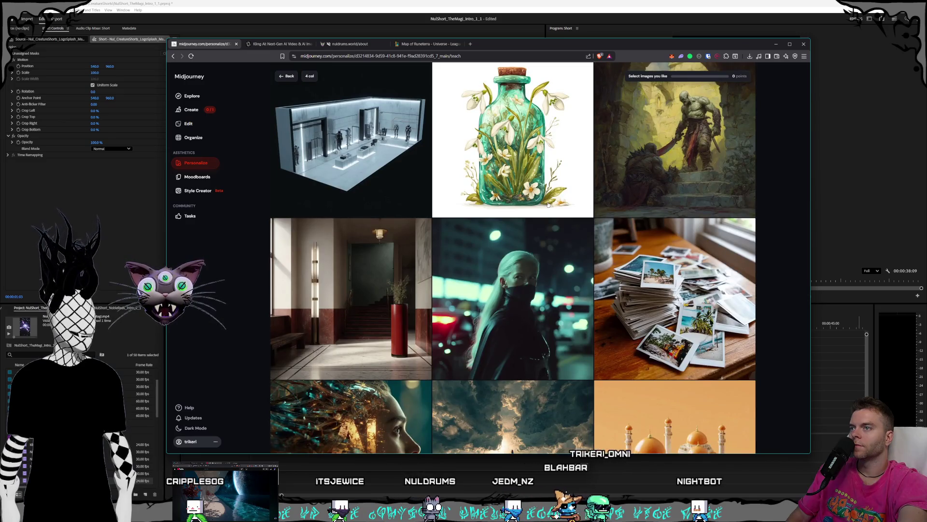
scroll(547, 205, down, 1)
scroll(547, 204, down, 2)
scroll(548, 204, down, 2)
scroll(548, 204, down, 3)
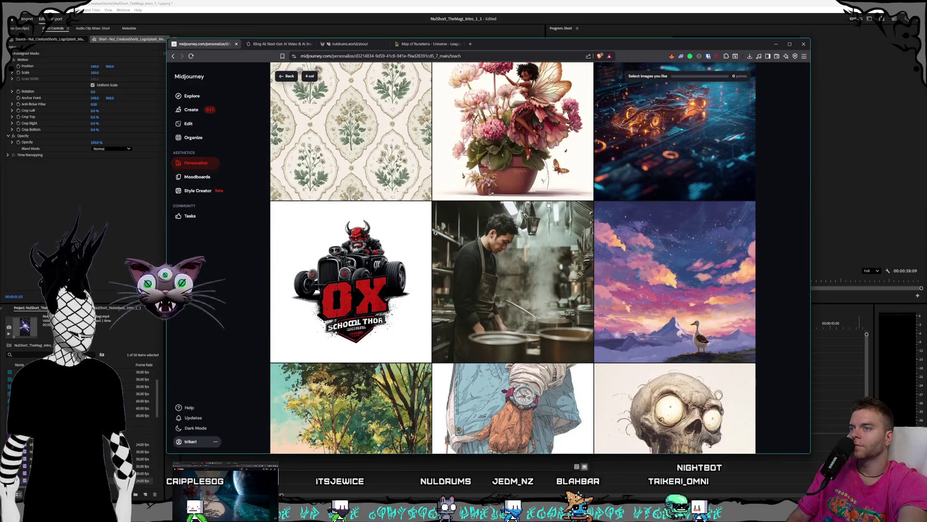
scroll(548, 204, down, 3)
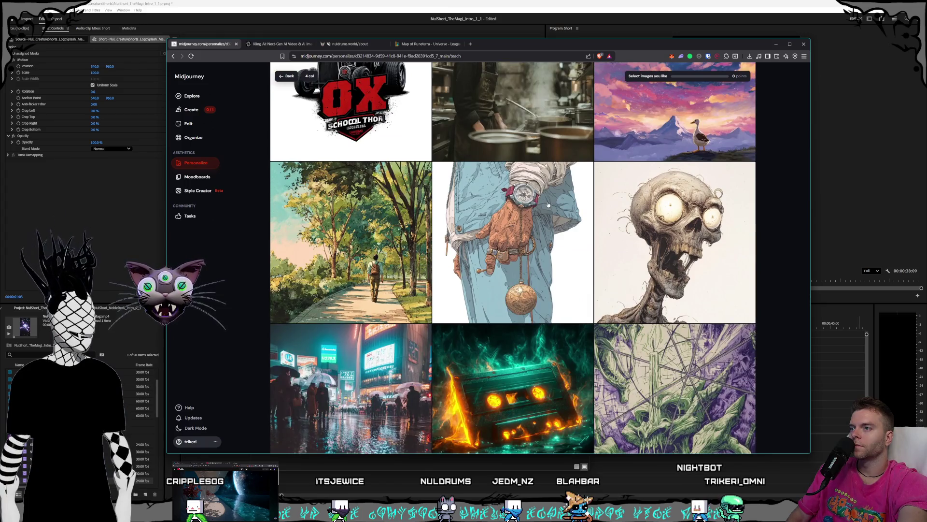
scroll(548, 205, down, 1)
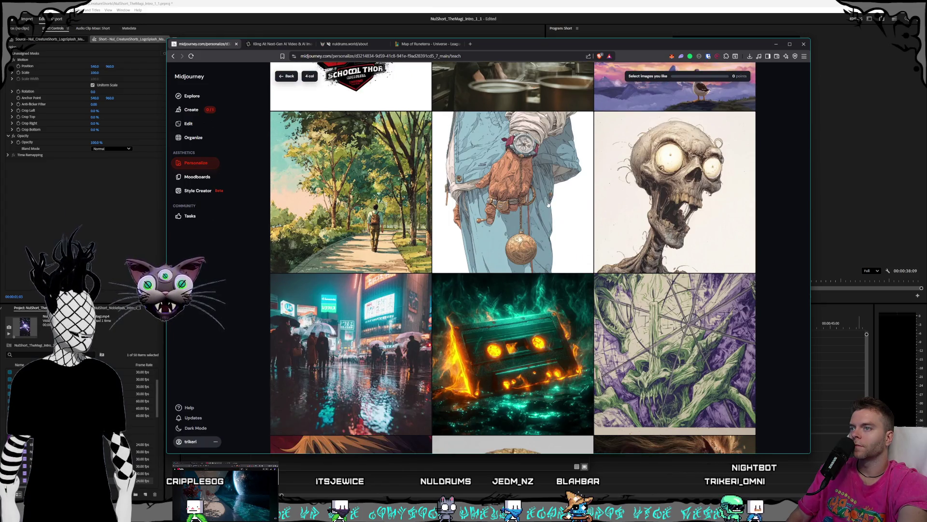
scroll(549, 204, down, 1)
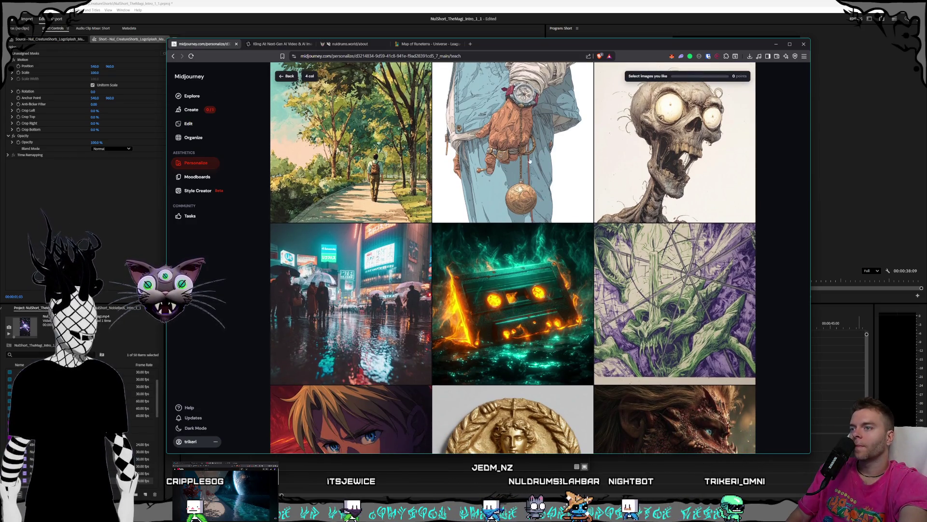
scroll(529, 181, down, 3)
scroll(521, 163, up, 2)
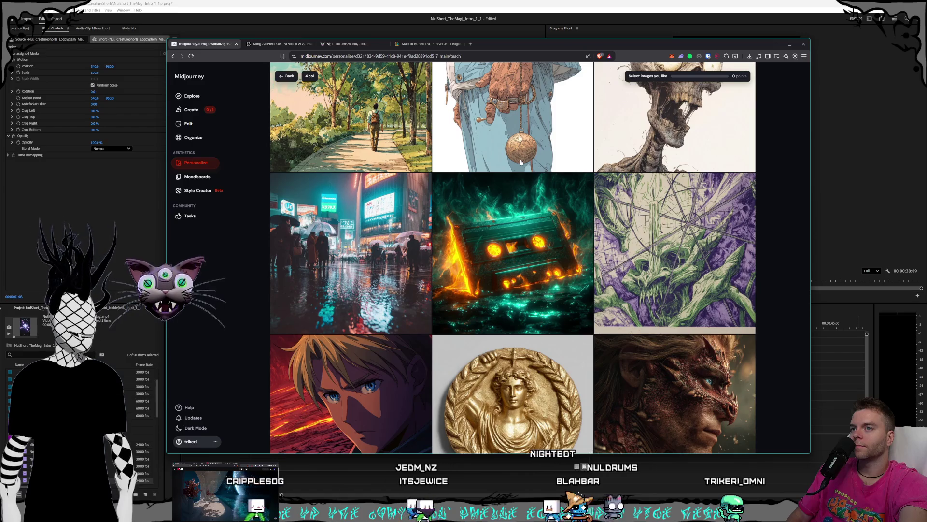
scroll(521, 163, down, 2)
scroll(521, 162, down, 4)
scroll(521, 163, down, 2)
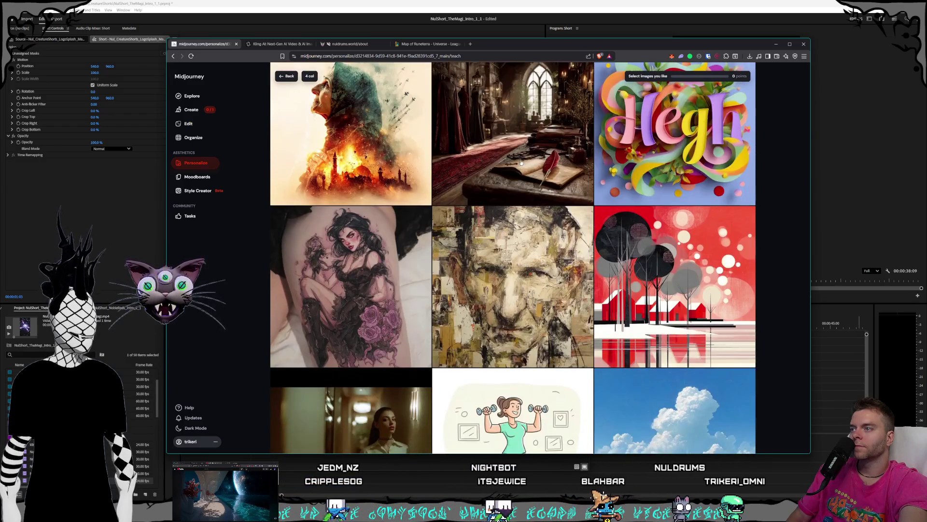
scroll(520, 162, down, 2)
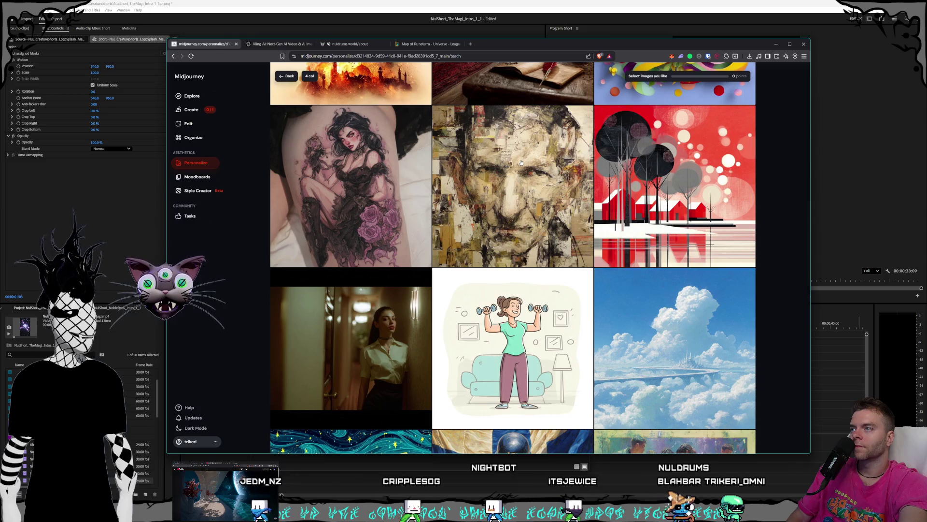
scroll(521, 163, down, 2)
scroll(521, 163, down, 2)
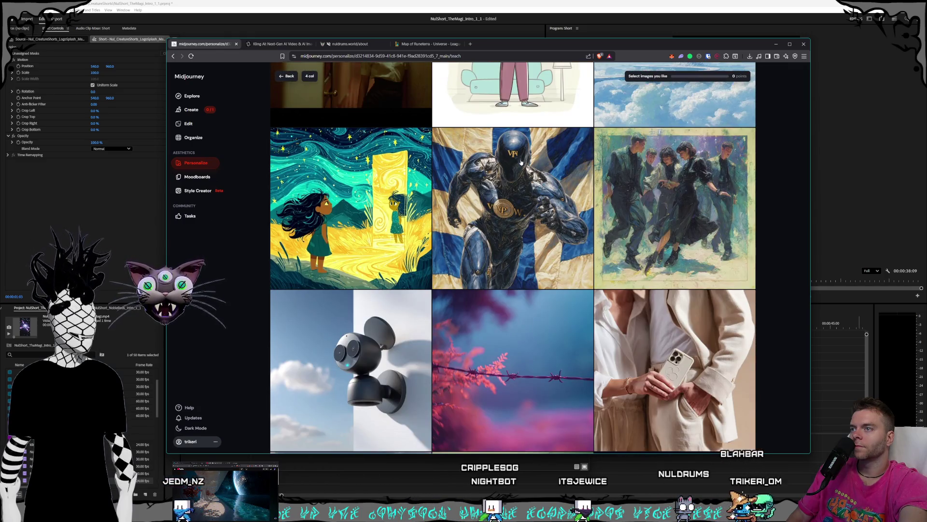
scroll(521, 163, down, 2)
scroll(520, 163, down, 2)
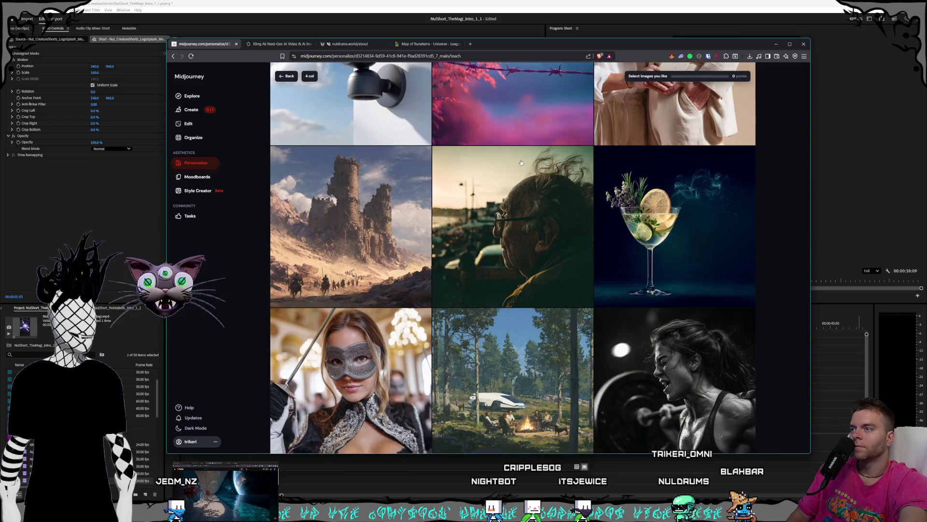